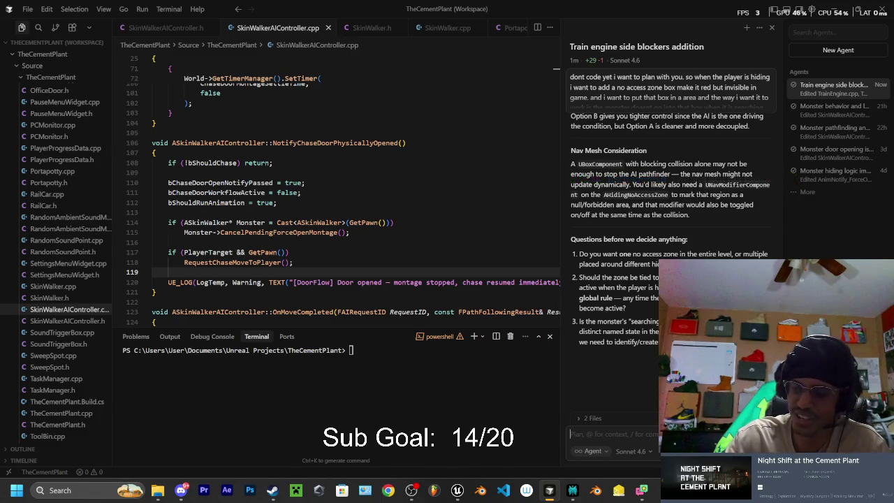
Open a new full-screen Chrome window on the Google start page
click(388, 490)
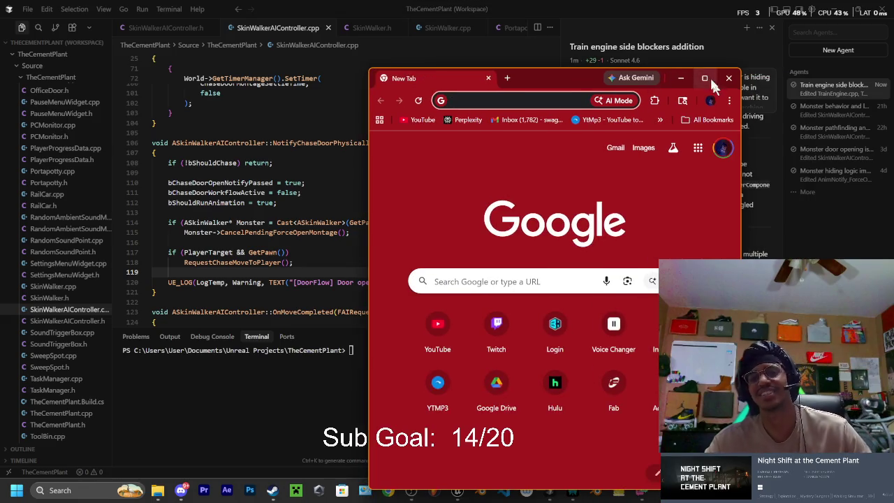
click(705, 78)
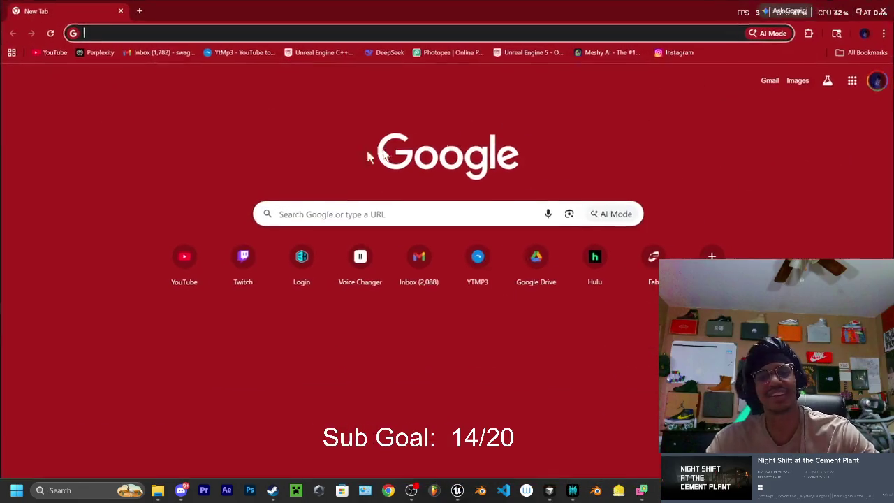
Search Google for 'crimson desert', then refine the query to 'crimson desert kiliff'
click(218, 33)
text(crimso)
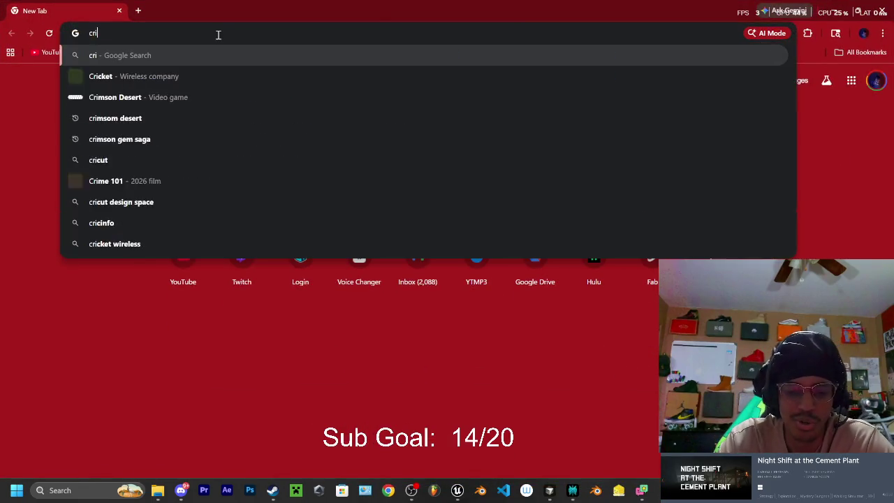
key(Return)
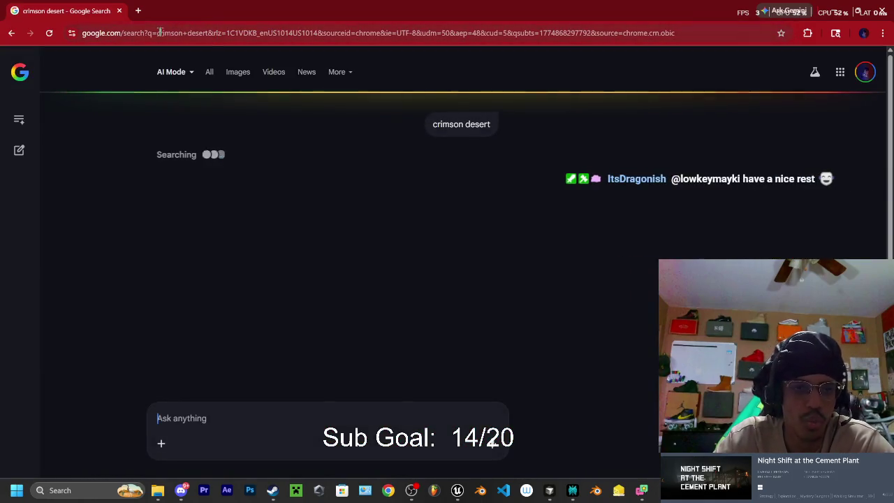
click(125, 37)
text(crimson des)
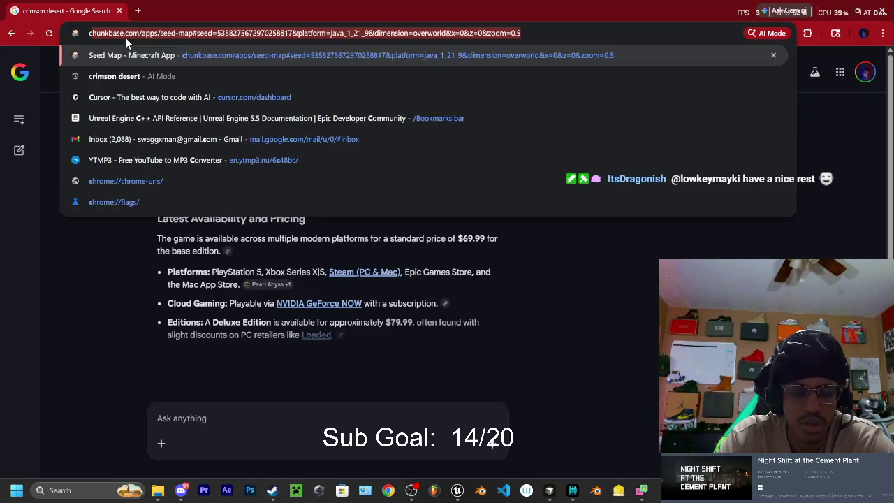
text(ert)
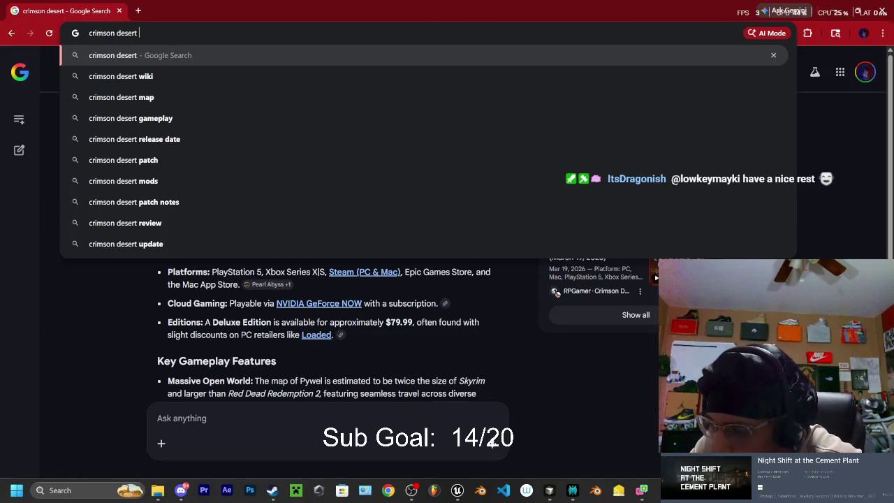
key(Return)
click(169, 33)
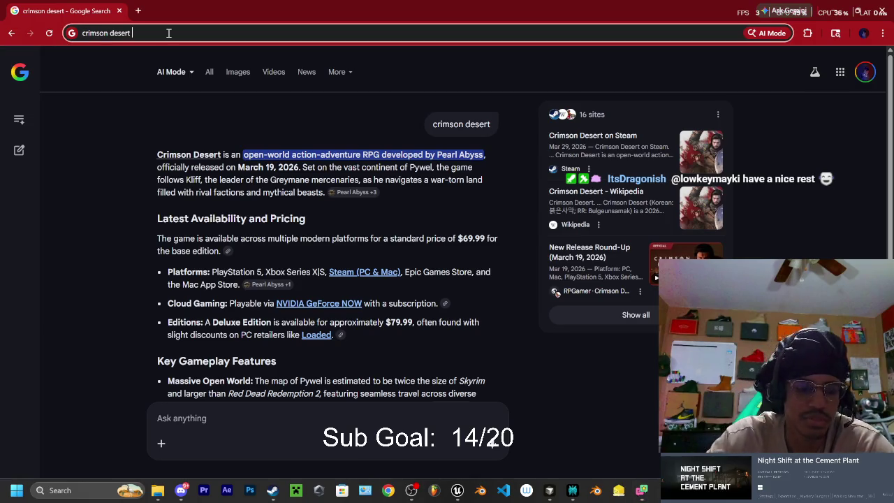
text(kiliff)
key(Return)
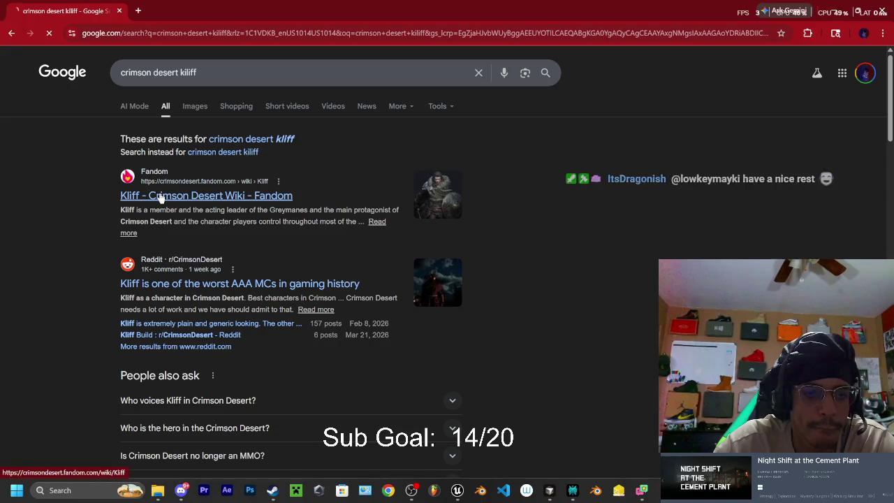
Open the Kliff article on the Crimson Desert Wiki and view its portrait enlarged
click(160, 196)
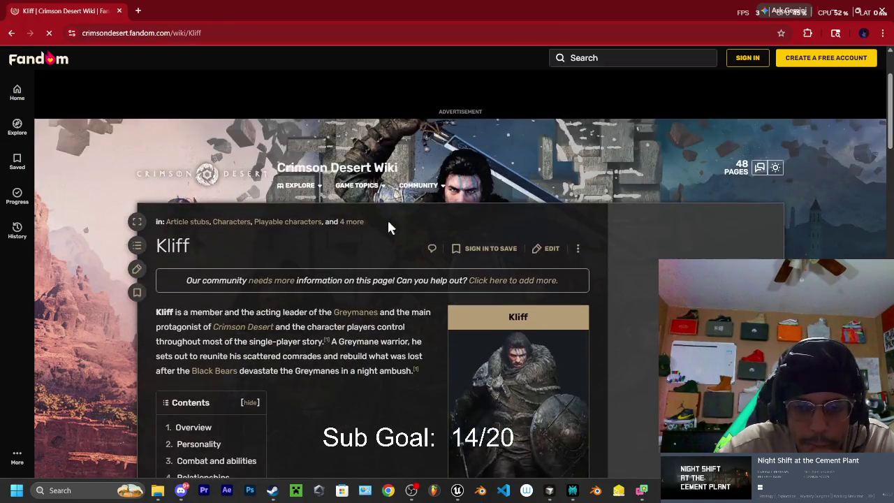
scroll(607, 220, down, 2)
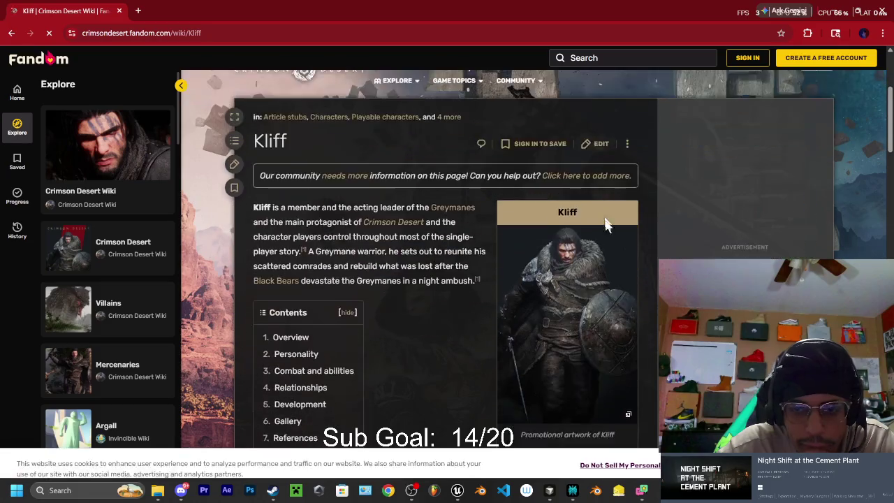
click(591, 278)
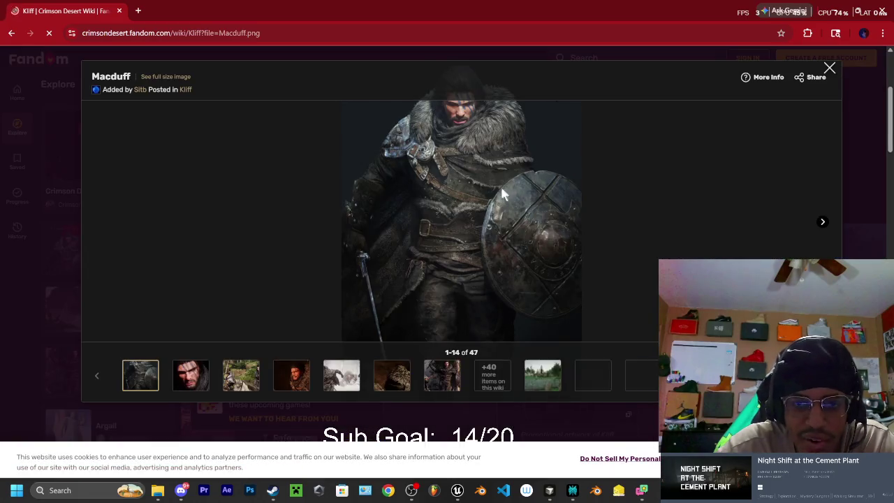
click(829, 68)
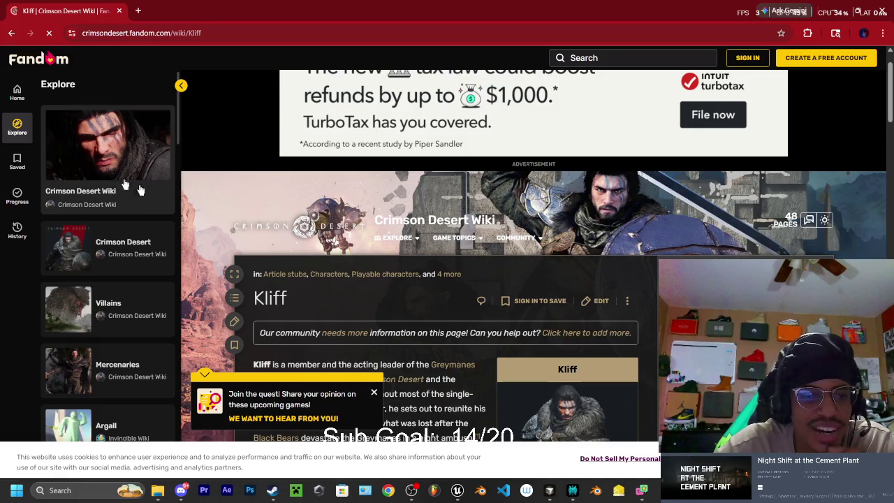
View the MacduffCombatCinematic, MacduffRunsCinematic and MercenaryBandTrailer gallery images enlarged, then return to Cursor
scroll(461, 222, down, 10)
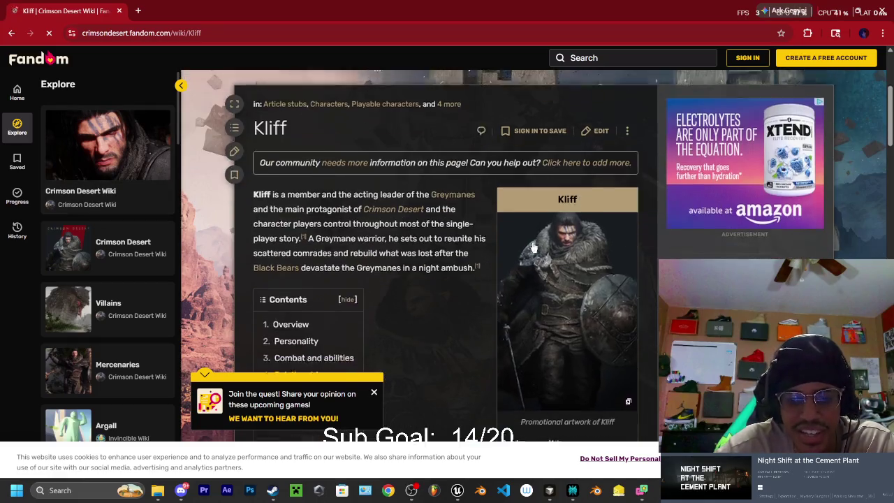
scroll(461, 222, down, 15)
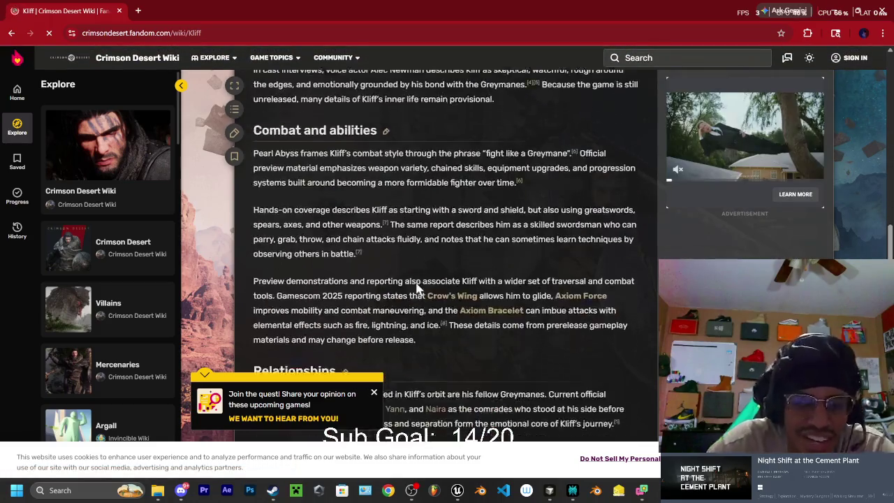
scroll(421, 219, up, 5)
scroll(332, 251, down, 3)
click(498, 186)
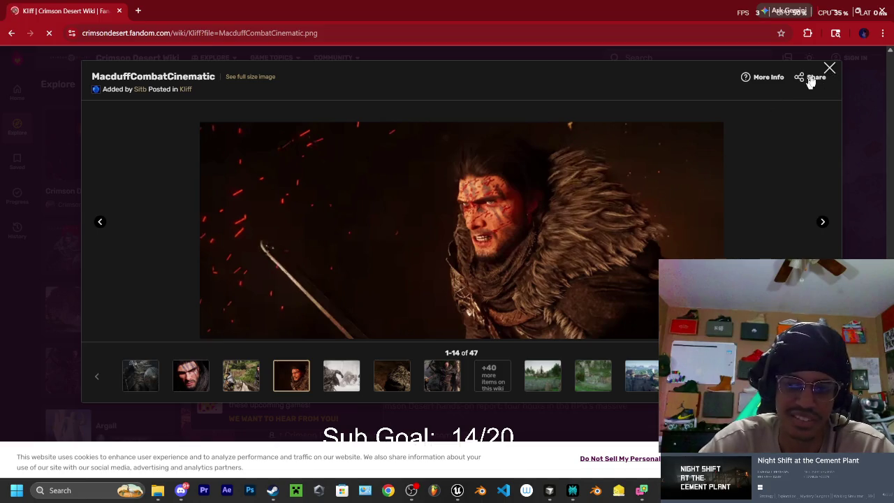
click(830, 68)
click(584, 192)
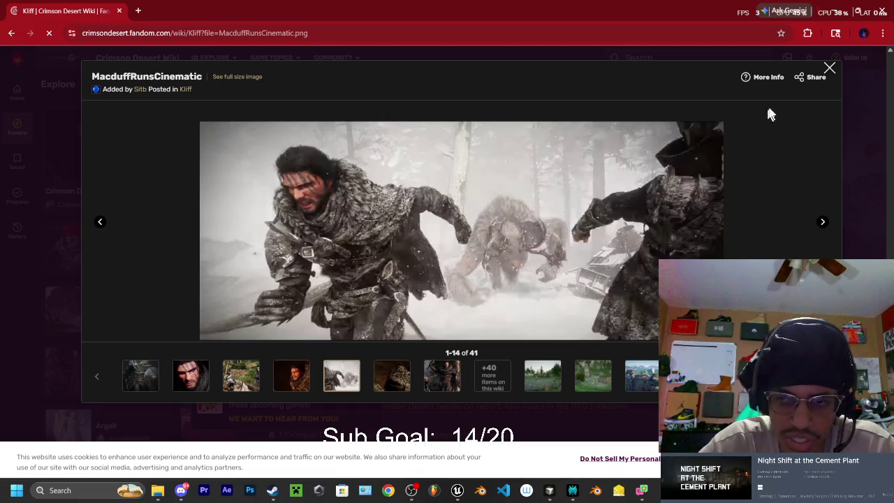
click(829, 70)
click(572, 185)
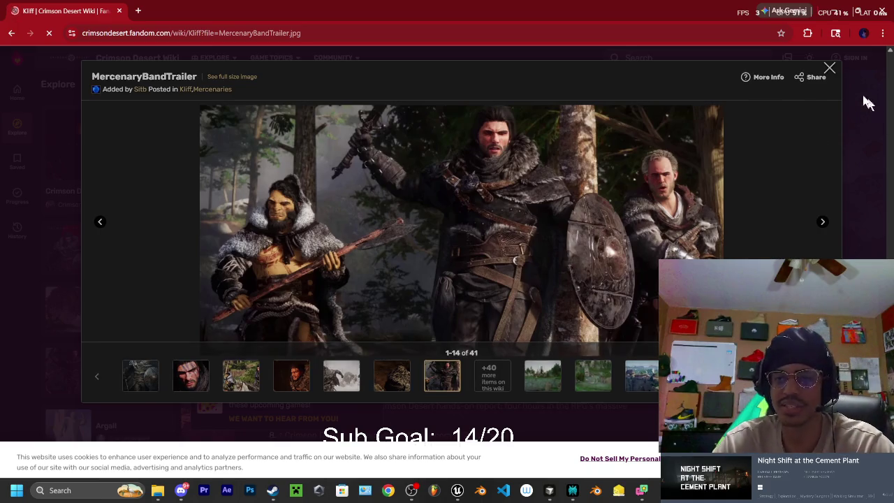
click(830, 70)
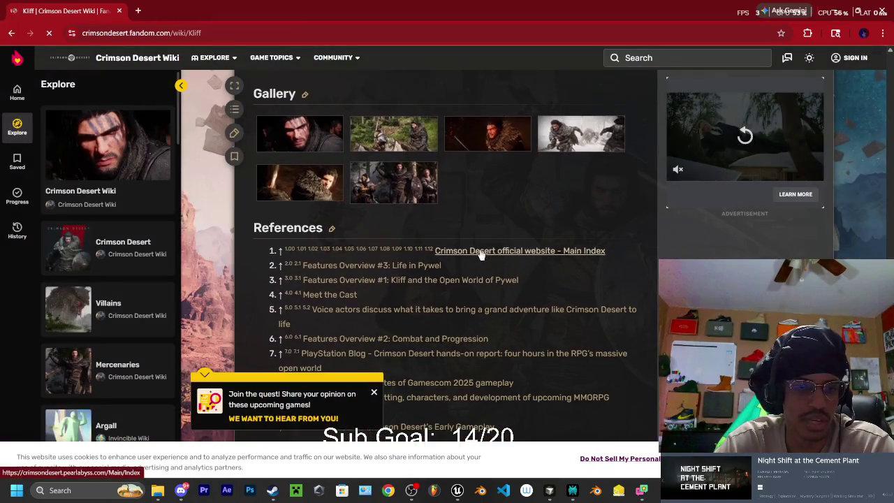
scroll(475, 259, up, 10)
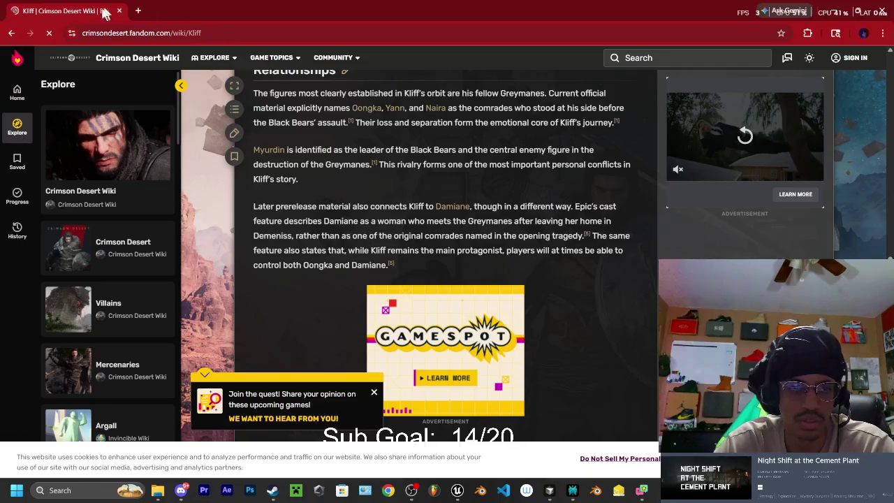
scroll(255, 113, up, 1)
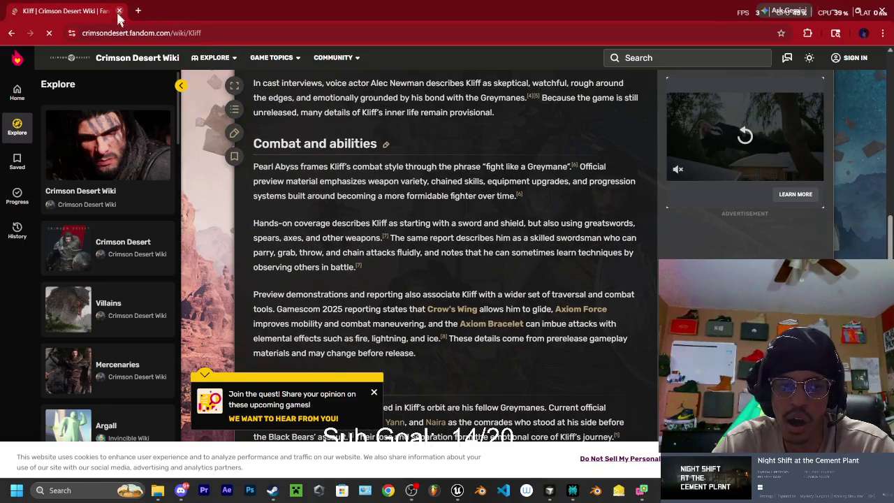
key(alt+Tab)
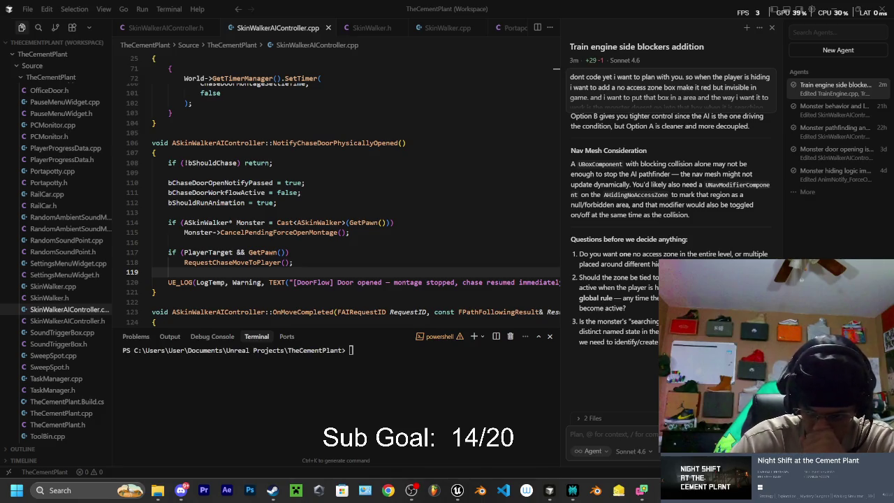
click(279, 491)
Make Steam full-screen and find the Crimson Desert store page through a store search
mouse_move(398, 147)
click(405, 197)
drag(493, 133, 439, 129)
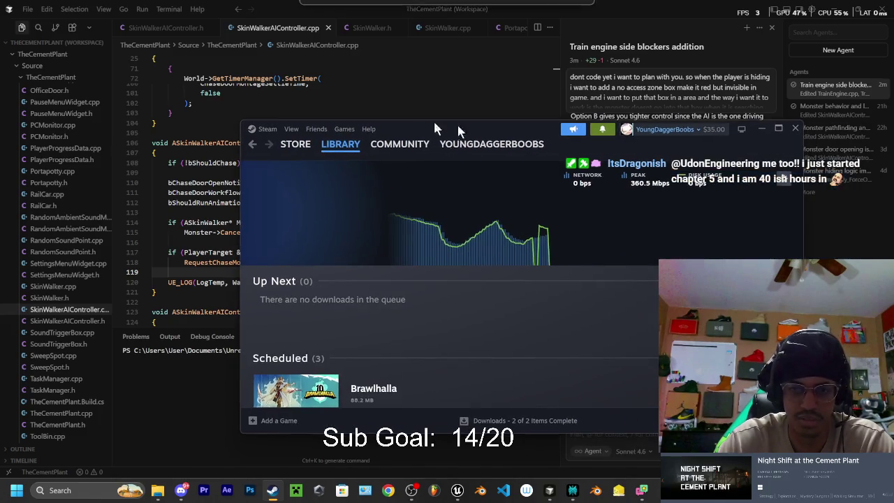
click(778, 129)
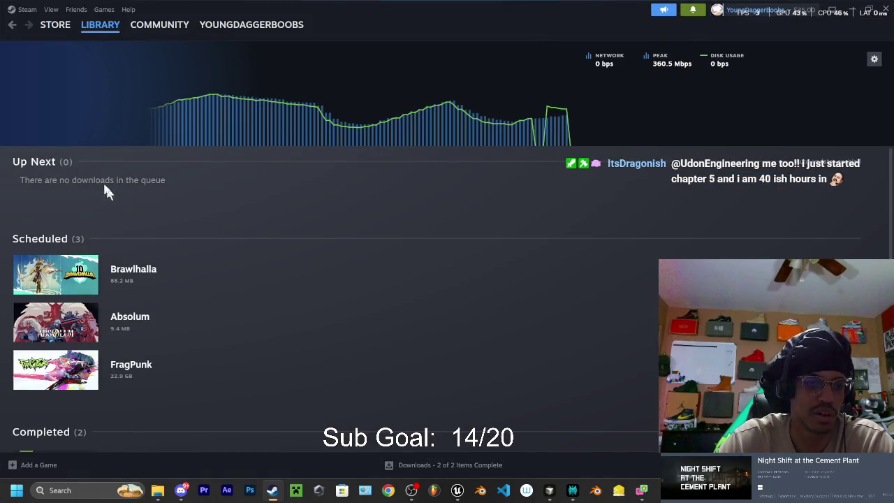
click(55, 25)
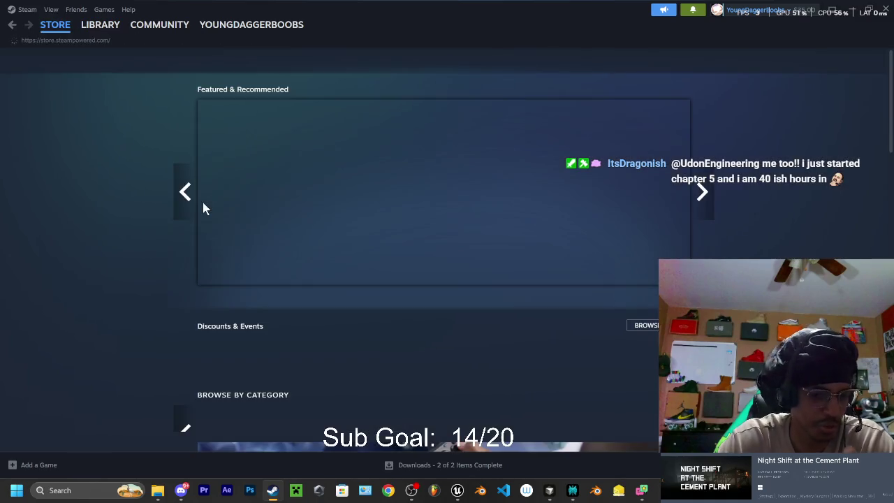
click(570, 60)
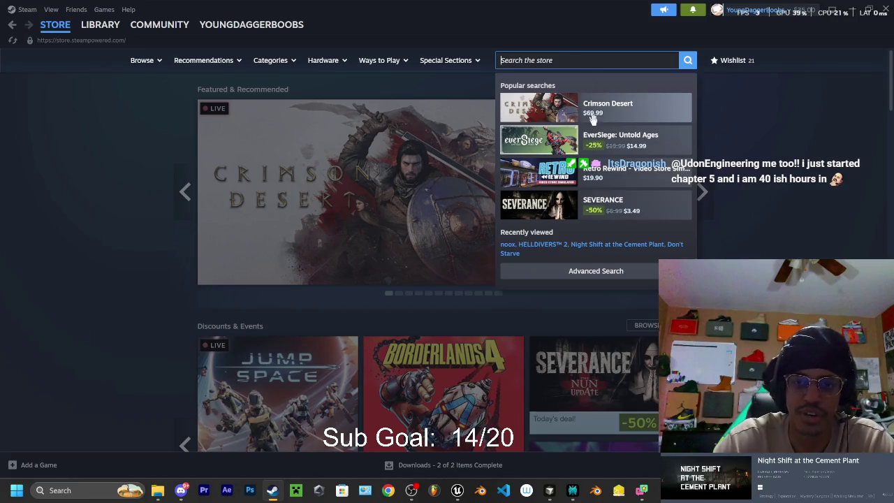
click(632, 119)
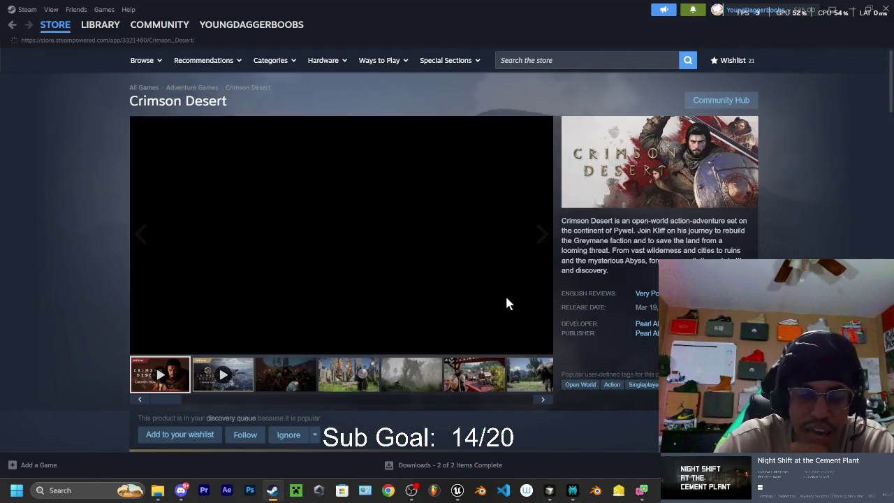
Scroll the Crimson Desert store page and show its fourth screenshot
scroll(255, 220, down, 2)
scroll(237, 220, down, 3)
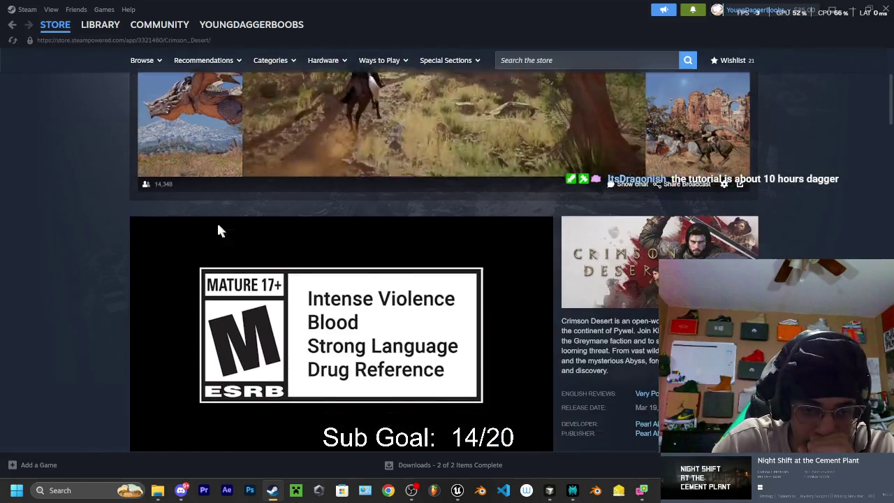
scroll(265, 285, down, 2)
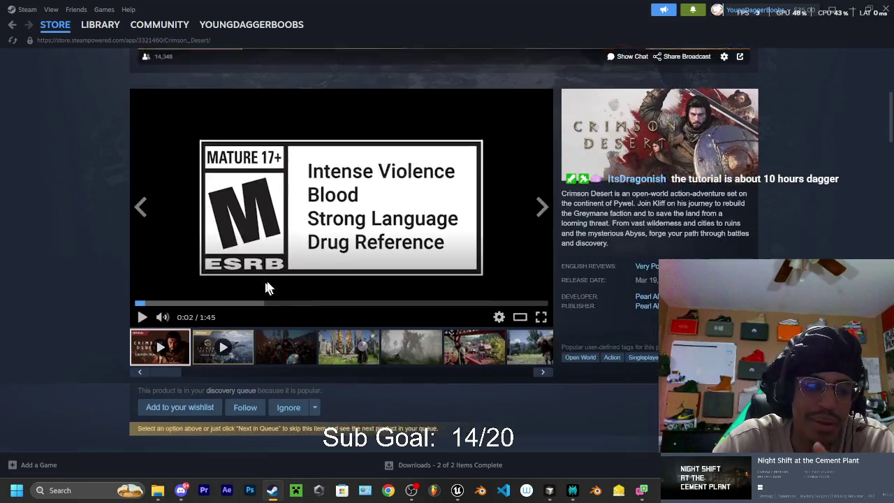
click(371, 253)
scroll(328, 279, up, 3)
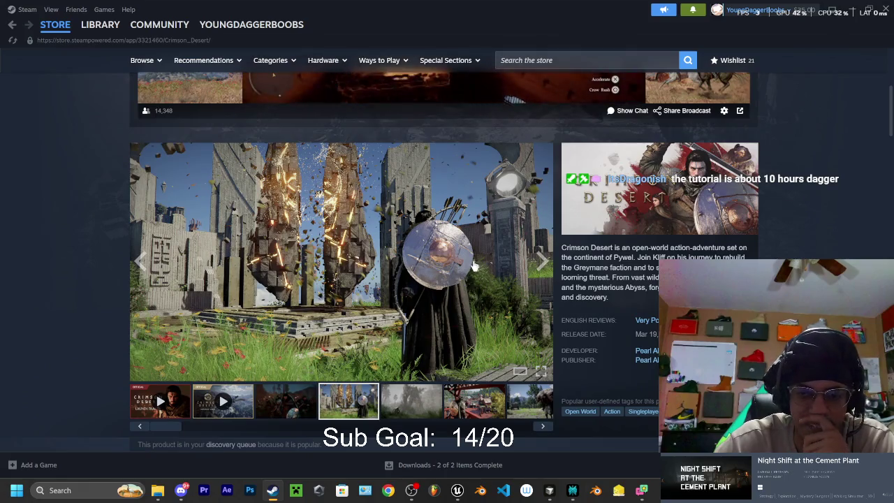
Look through the rest of the store page, then go to Library Downloads
scroll(419, 279, down, 5)
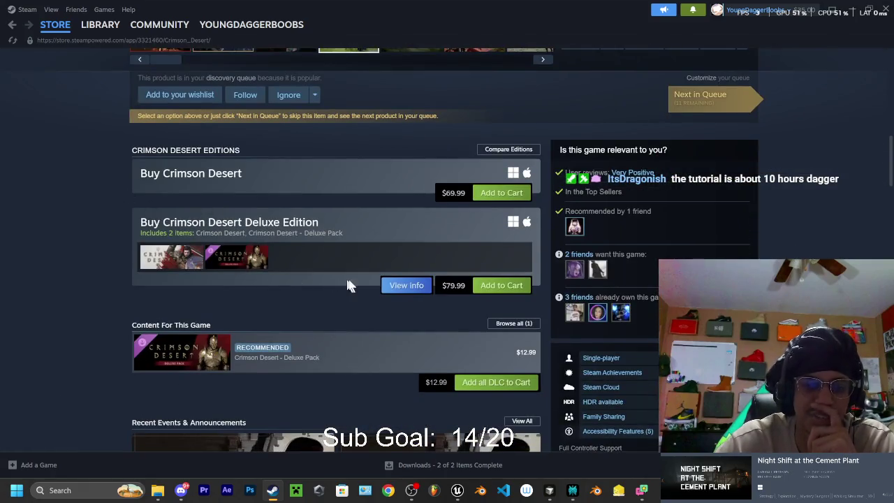
scroll(334, 250, down, 2)
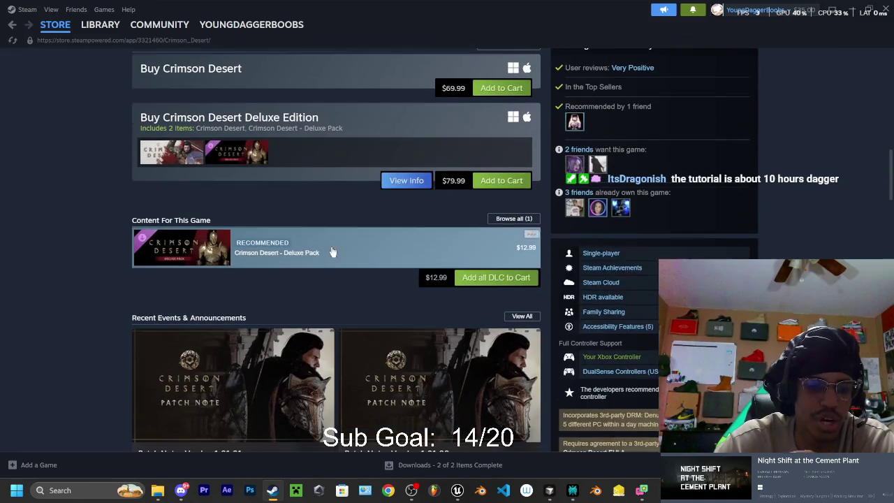
scroll(175, 265, down, 3)
scroll(105, 248, up, 3)
scroll(103, 242, up, 2)
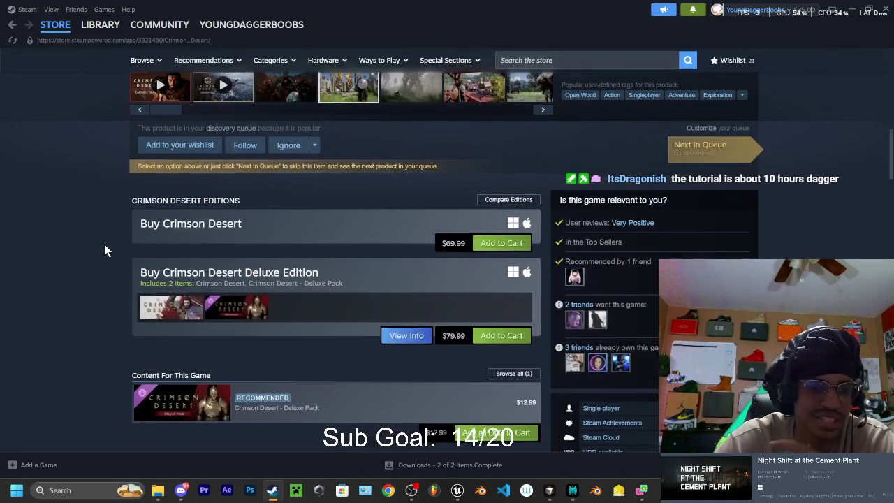
scroll(104, 237, down, 8)
scroll(115, 246, up, 7)
scroll(122, 250, up, 10)
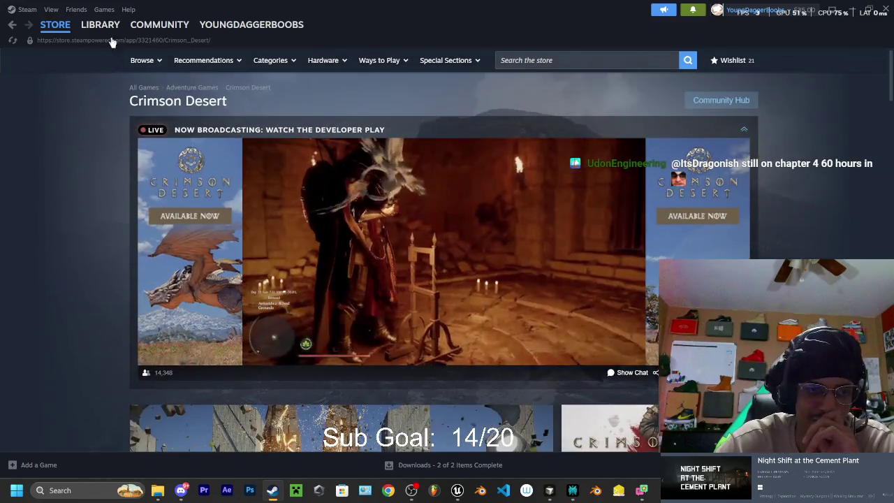
mouse_move(100, 25)
click(99, 76)
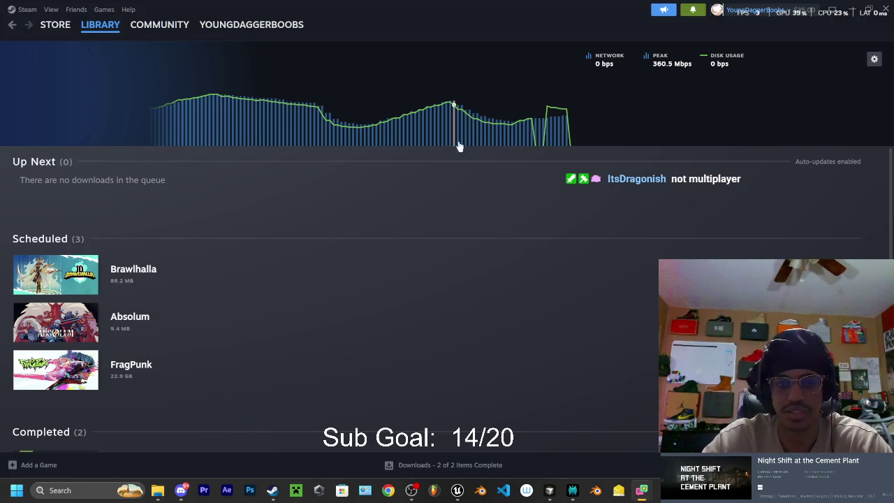
Return to the Crimson Desert store page and play its launch trailer fullscreen
mouse_move(53, 30)
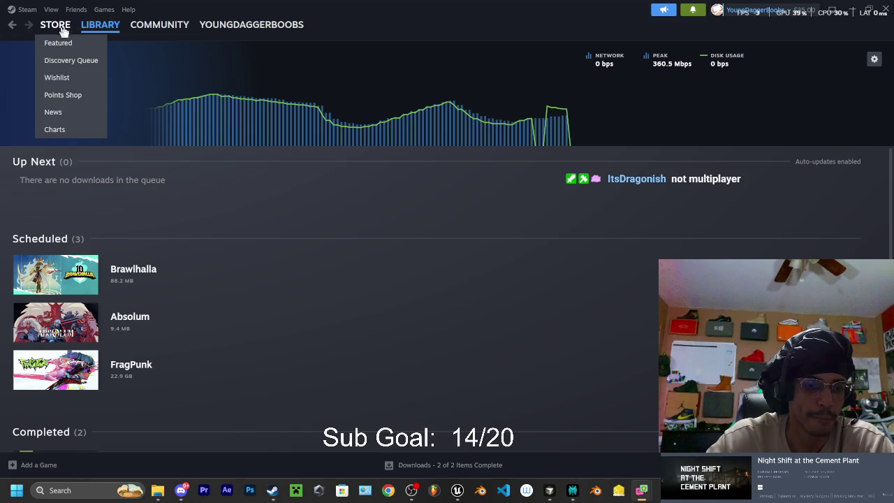
click(50, 29)
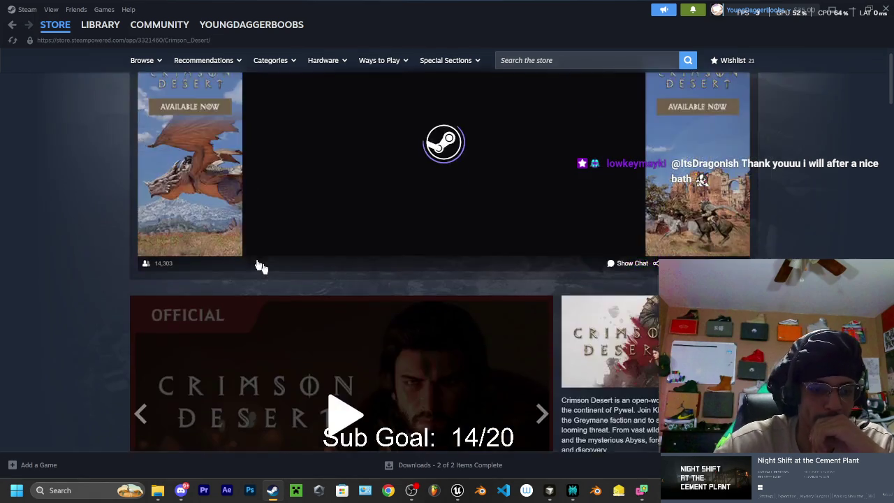
scroll(259, 265, down, 3)
click(340, 158)
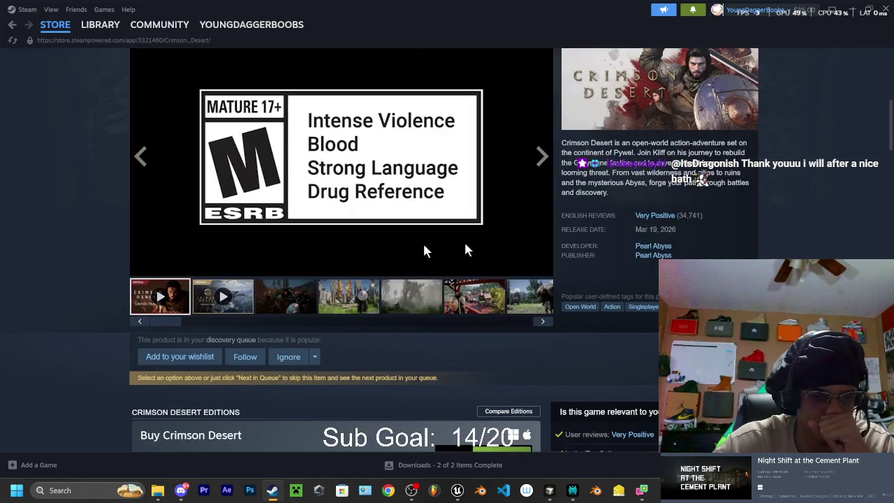
click(542, 268)
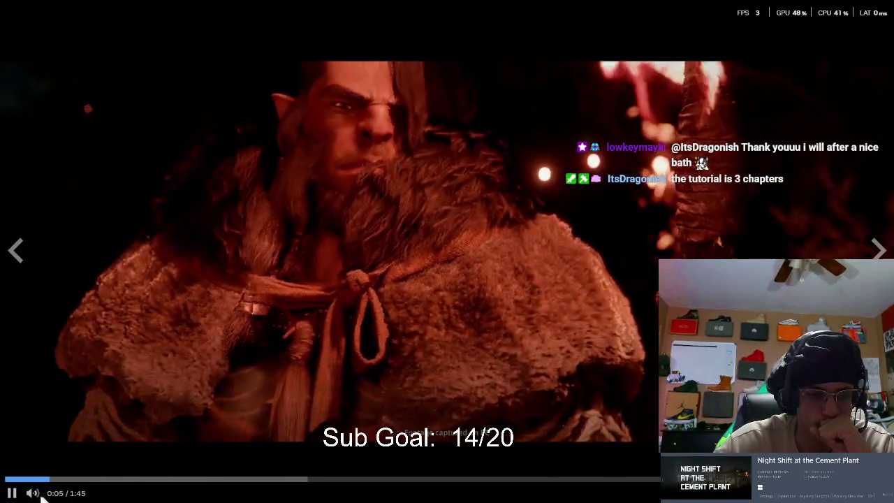
Watch the fullscreen launch trailer to 1:38, then exit fullscreen
mouse_move(59, 493)
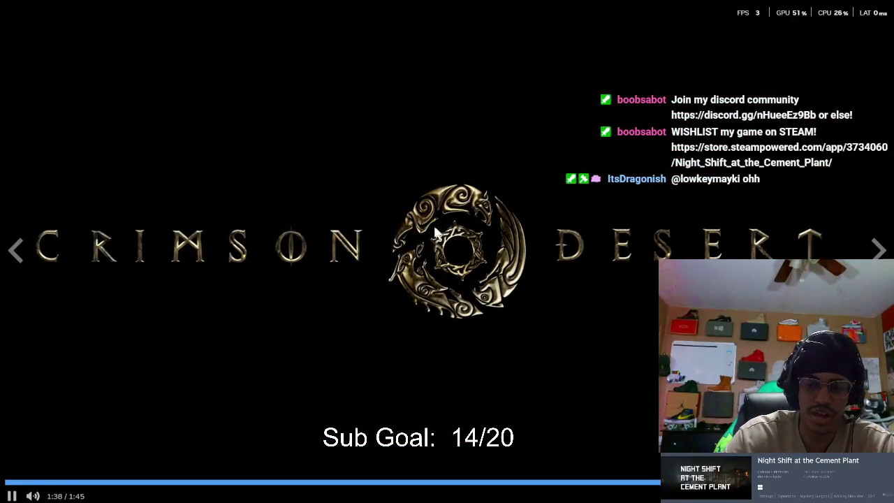
key(Escape)
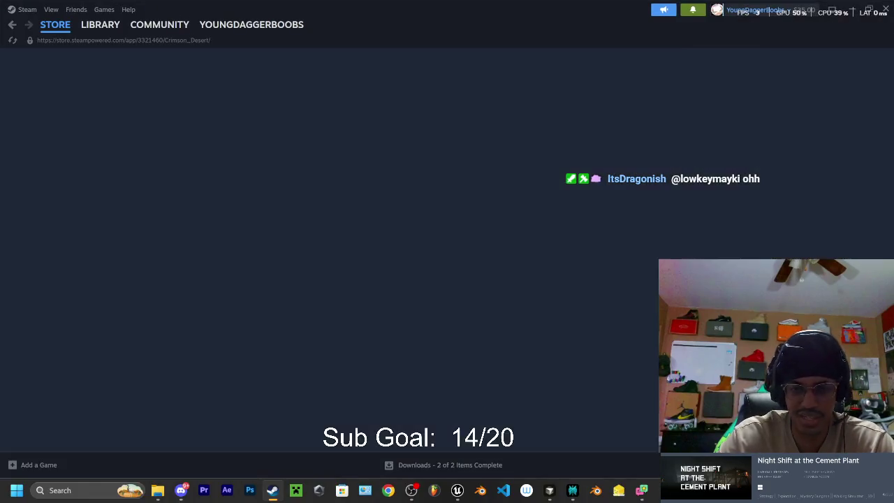
Pause the trailer at 1:41 and bring the Discord window up from the taskbar
click(252, 234)
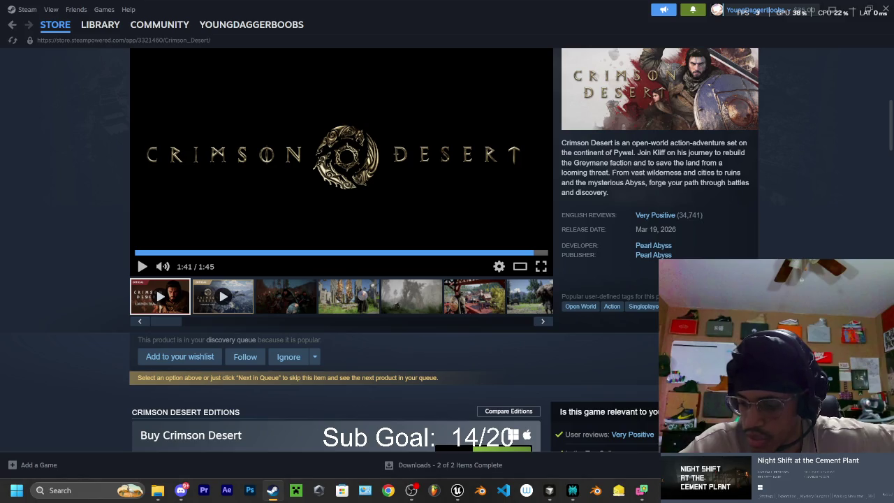
click(181, 490)
click(181, 490)
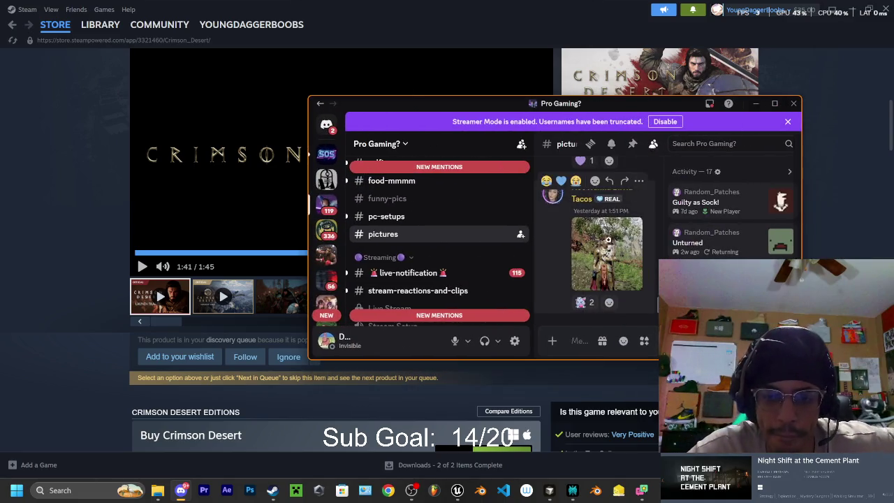
Maximize Discord and view the knight and Clean apartment photos full-size
click(610, 244)
click(775, 104)
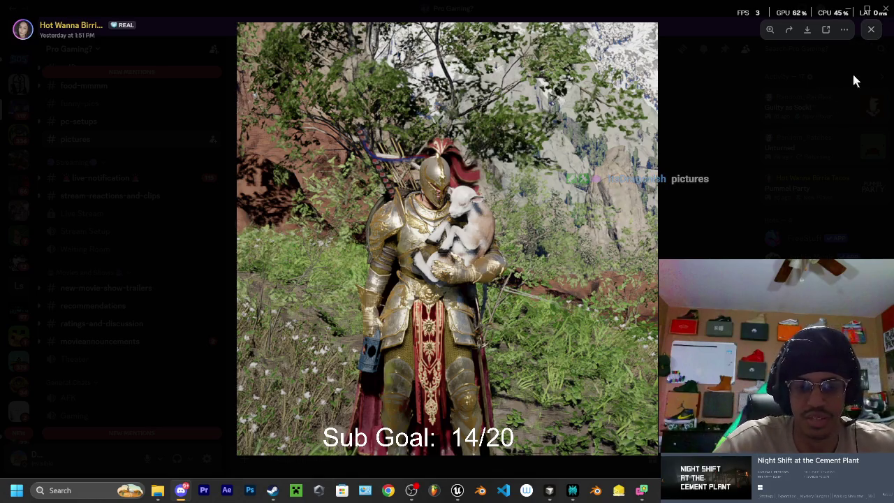
click(871, 29)
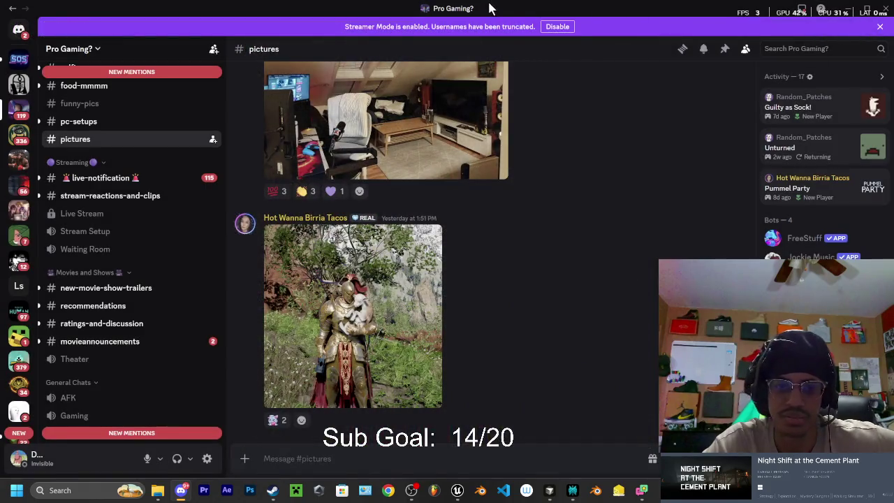
scroll(416, 200, up, 5)
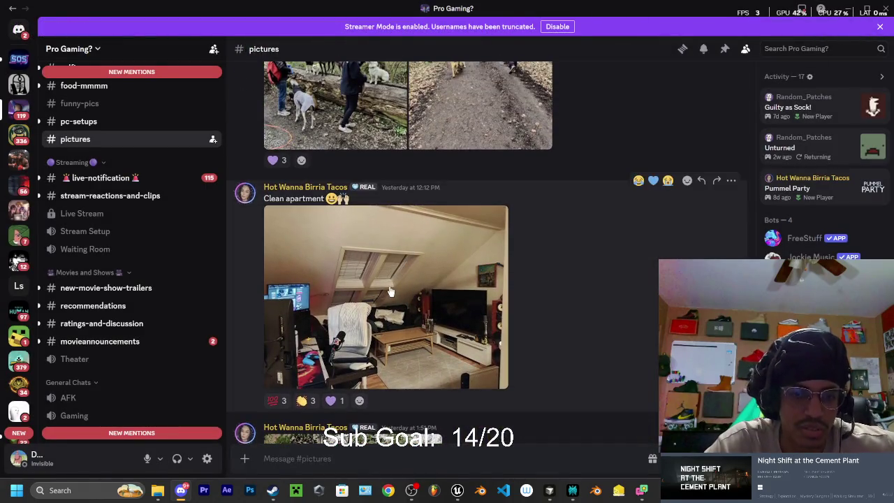
click(383, 284)
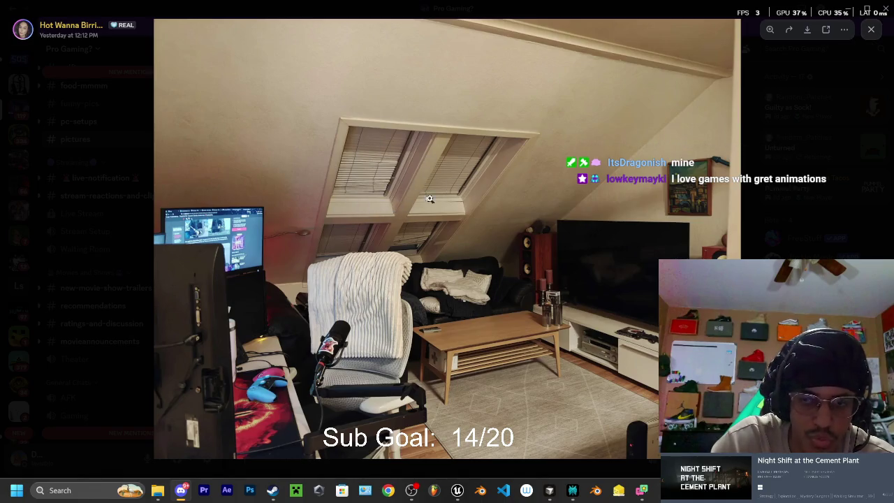
click(871, 29)
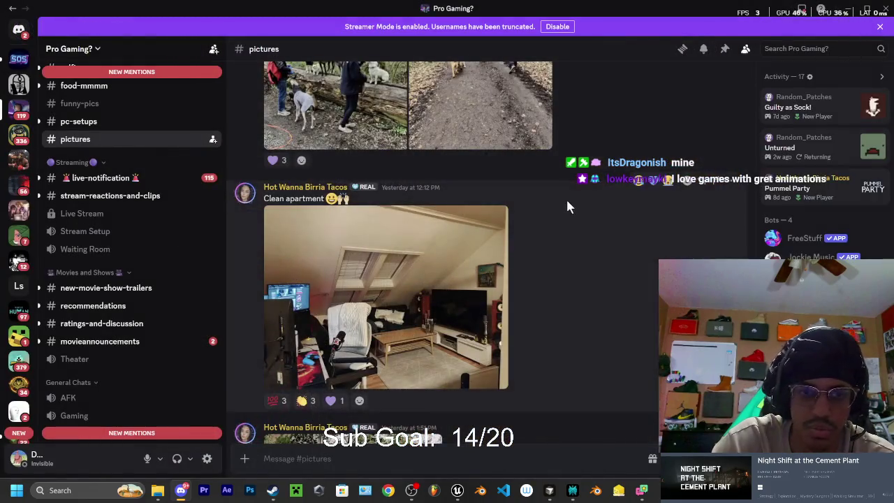
View the breakfast and dog photos full-size, zooming into the dog, then switch back to Steam
scroll(567, 206, up, 5)
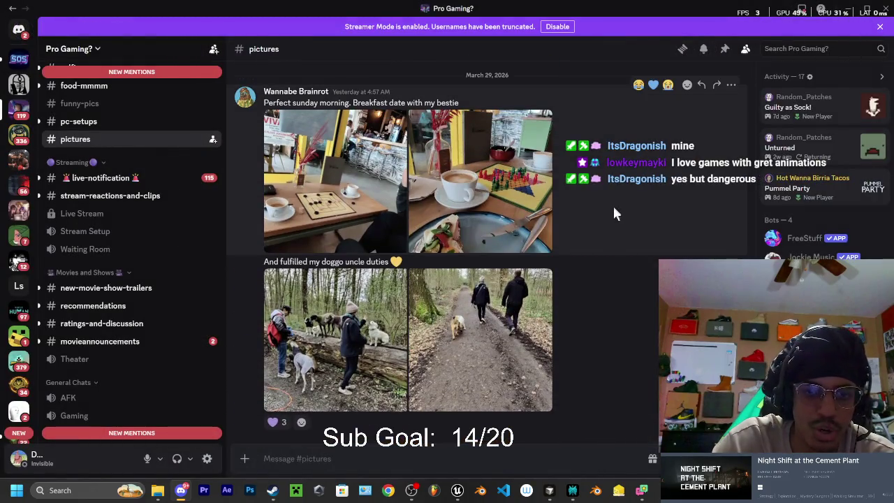
click(499, 217)
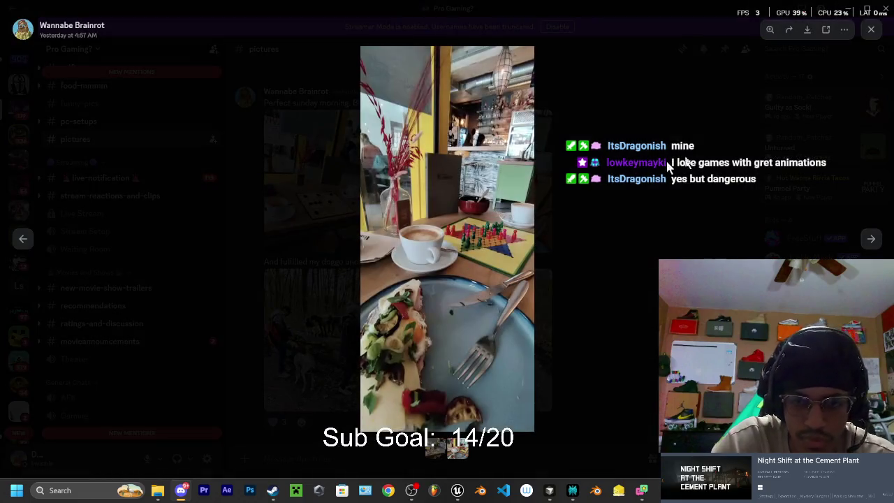
click(871, 29)
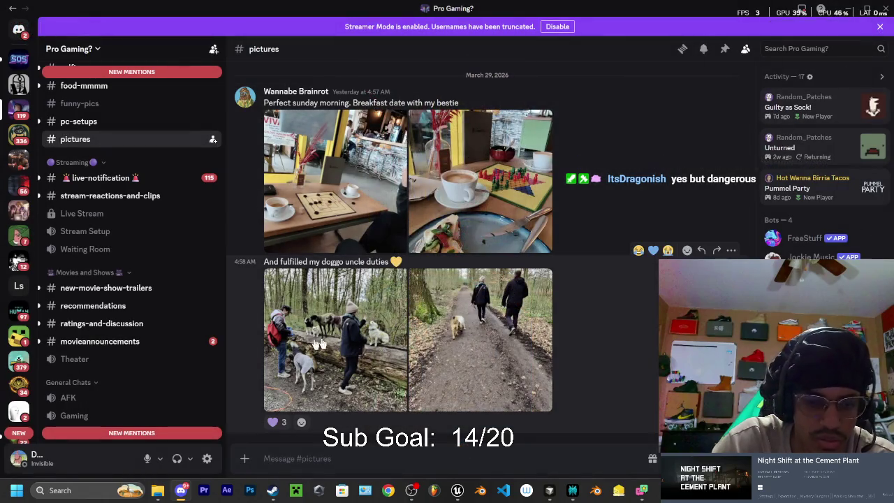
click(319, 346)
click(674, 194)
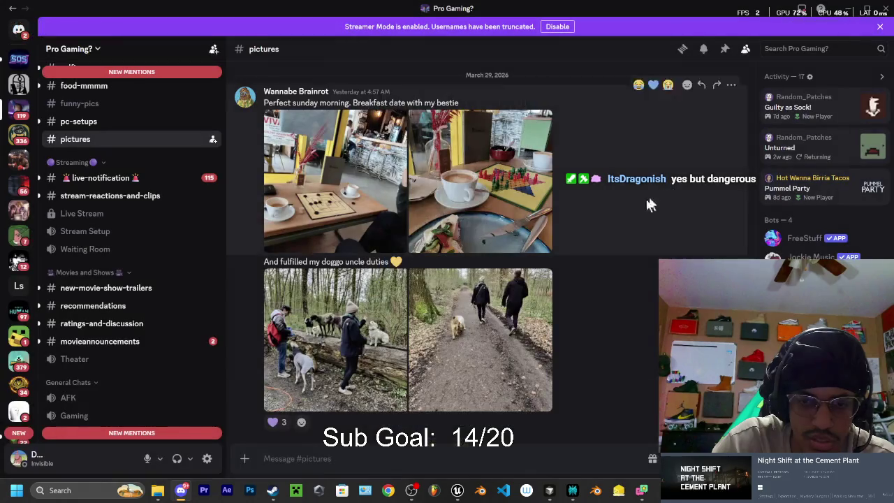
click(319, 345)
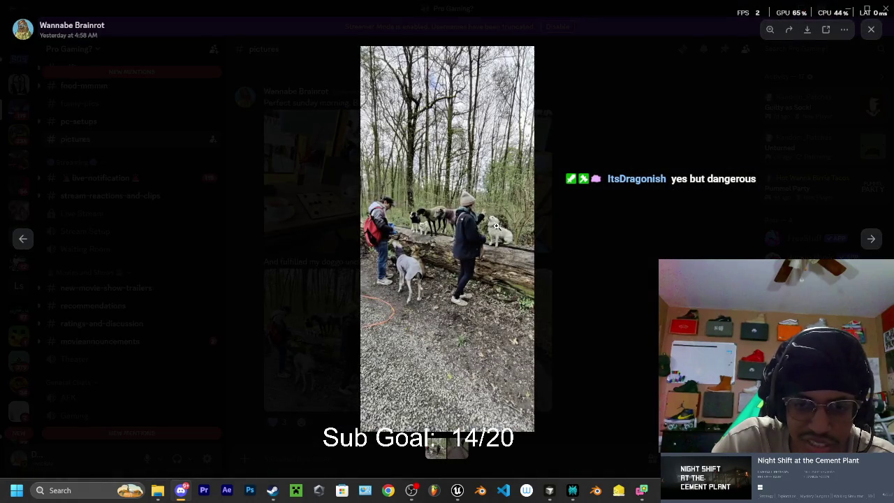
click(496, 232)
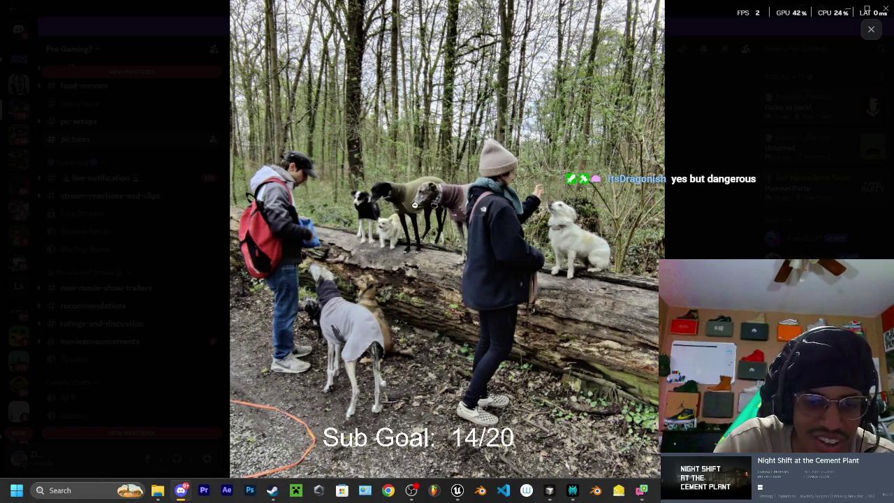
click(873, 31)
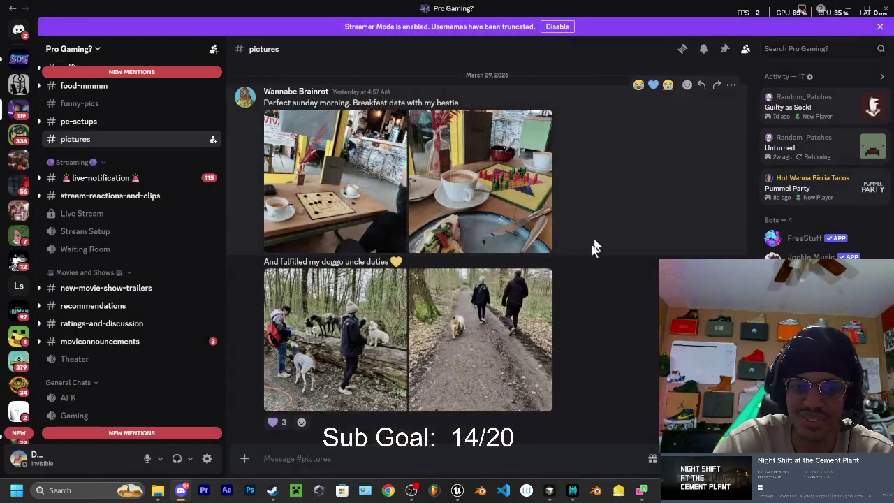
key(alt+Tab)
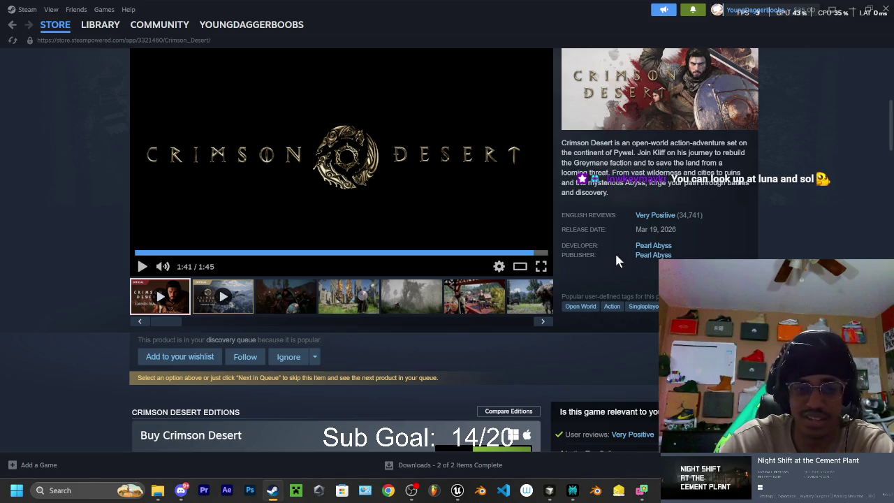
Open Steam's Library Downloads page, then minimize Steam to return to Cursor
mouse_move(99, 24)
click(98, 75)
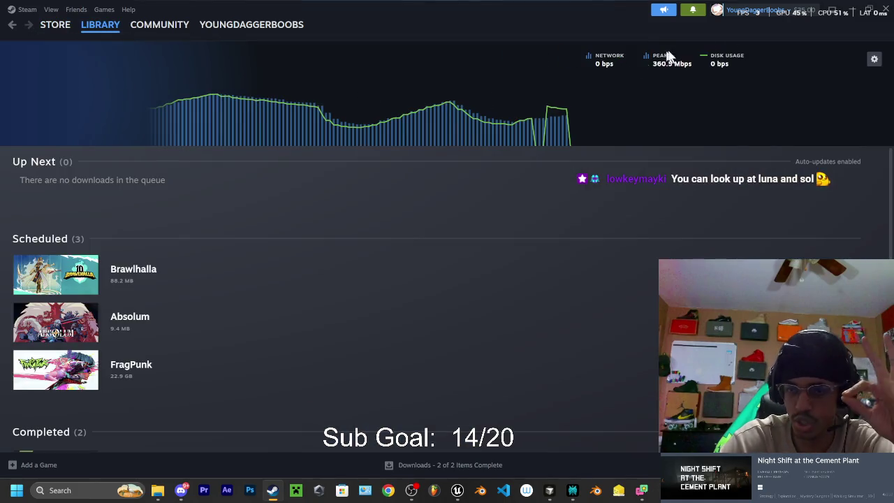
click(853, 8)
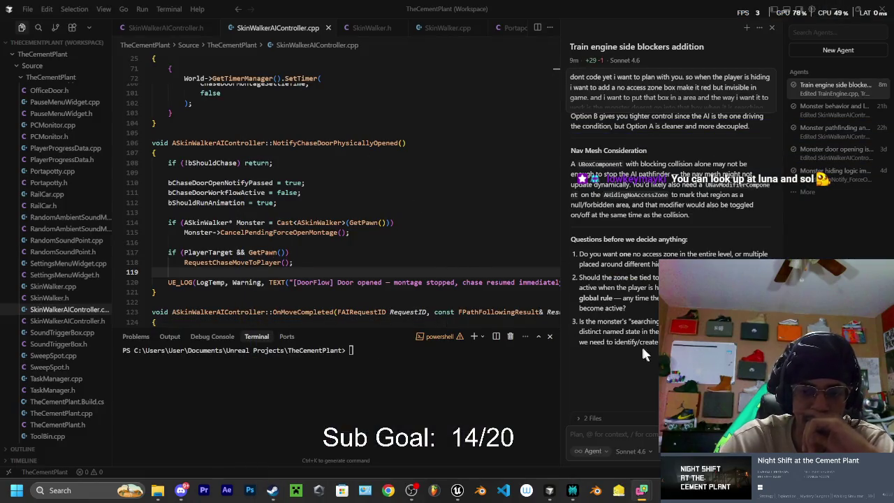
Scroll up through the agent's Option A and Option B no-access zone plans beside SkinWalkerAIController.cpp
scroll(642, 354, up, 1)
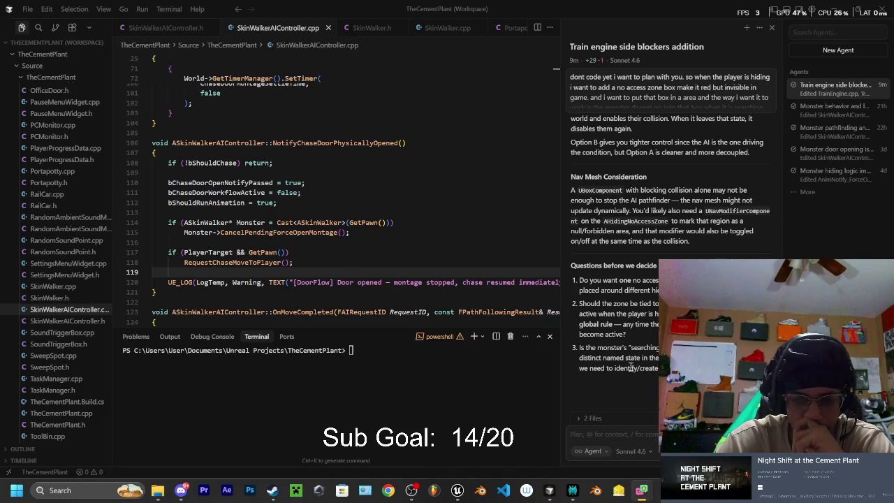
scroll(643, 311, up, 2)
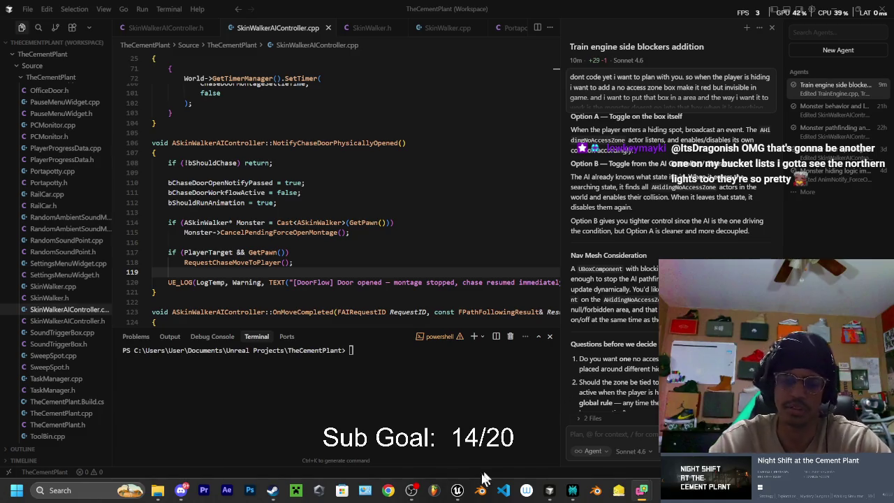
mouse_move(412, 491)
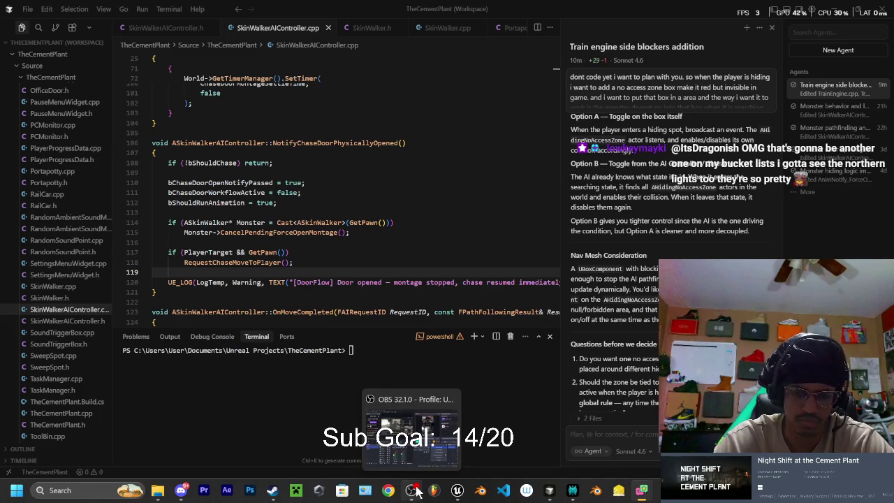
Select NavModifierNull5 and Alt-drag a copy of it over toward the office floor
click(459, 492)
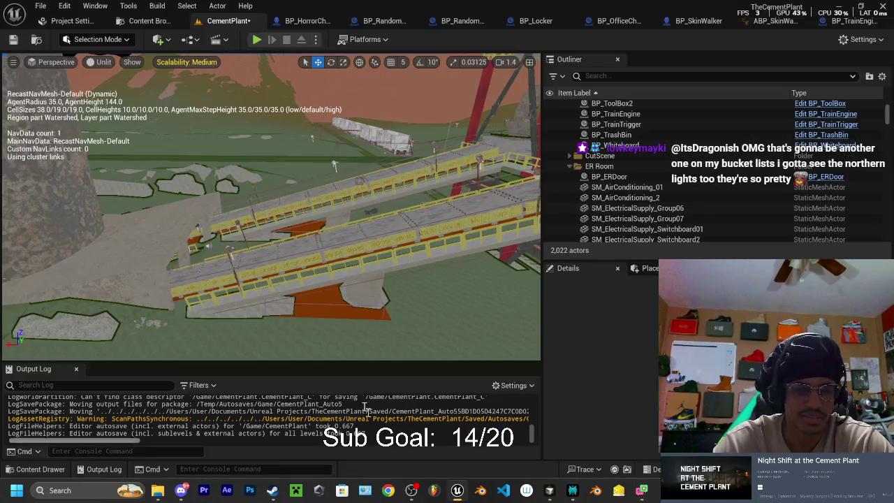
drag(333, 166, 217, 174)
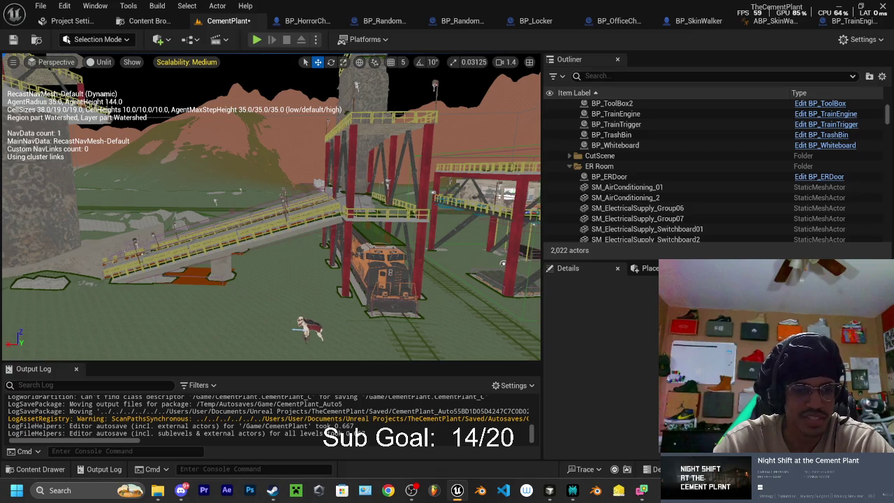
click(208, 280)
mouse_move(184, 277)
alt+mouse_down()
mouse_move(427, 280)
mouse_move(426, 255)
alt+mouse_up()
mouse_move(240, 292)
mouse_down()
mouse_move(241, 300)
mouse_move(248, 202)
mouse_move(271, 157)
mouse_move(305, 349)
mouse_move(450, 66)
mouse_move(419, 112)
mouse_move(357, 153)
mouse_up()
Undo an accidental rotation of the copy and turn on 10° rotation snapping
key(r)
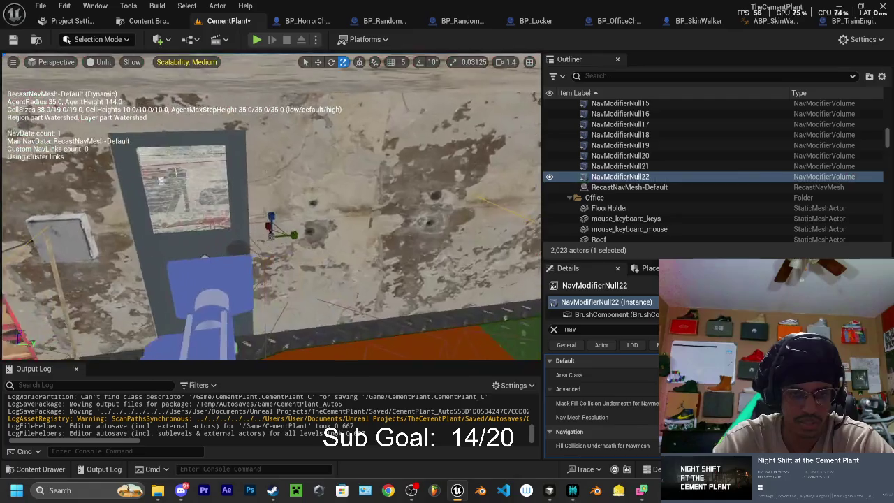
key(e)
drag(249, 253, 223, 238)
key(ctrl+z)
click(419, 62)
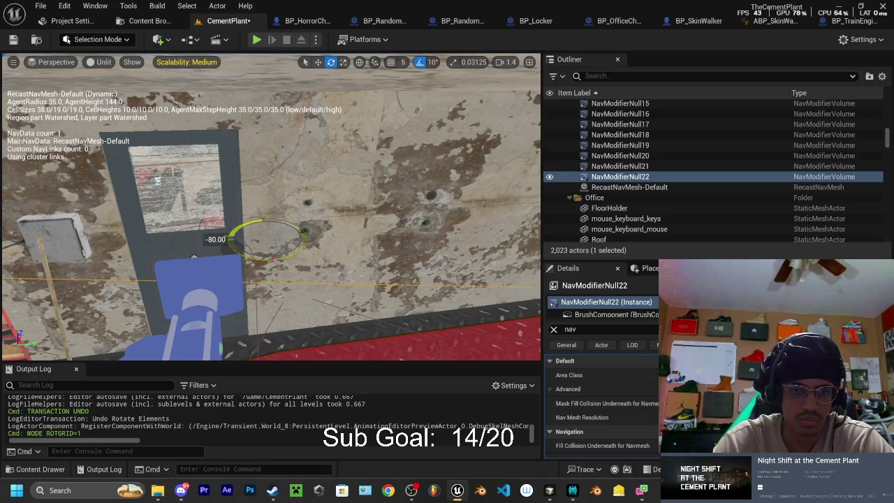
mouse_move(291, 216)
mouse_down()
mouse_move(278, 141)
mouse_move(271, 154)
mouse_move(250, 112)
mouse_up()
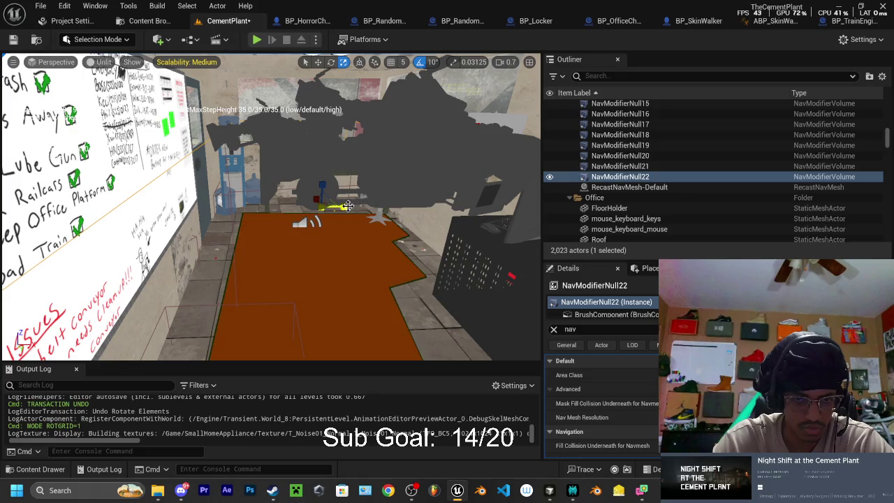
key(w)
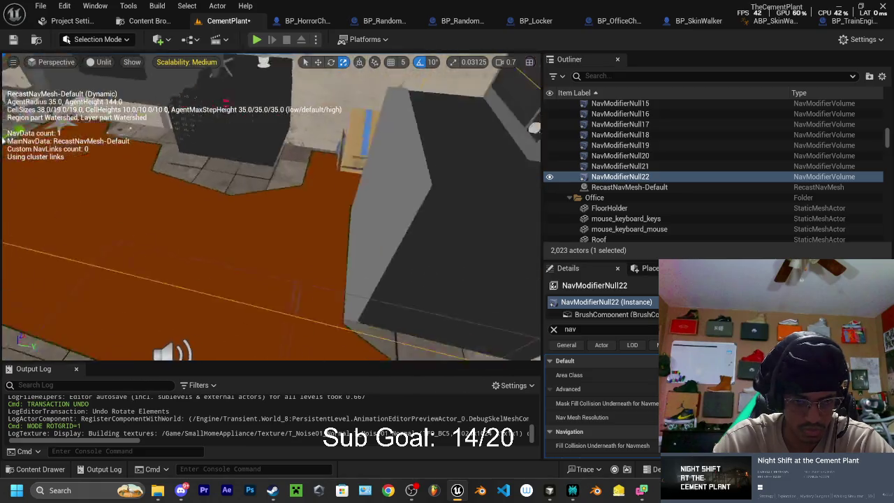
key(w)
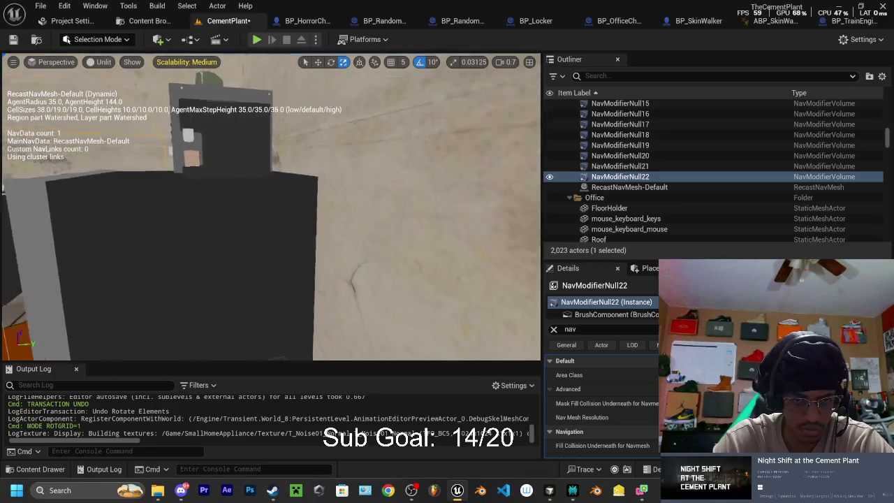
key(w)
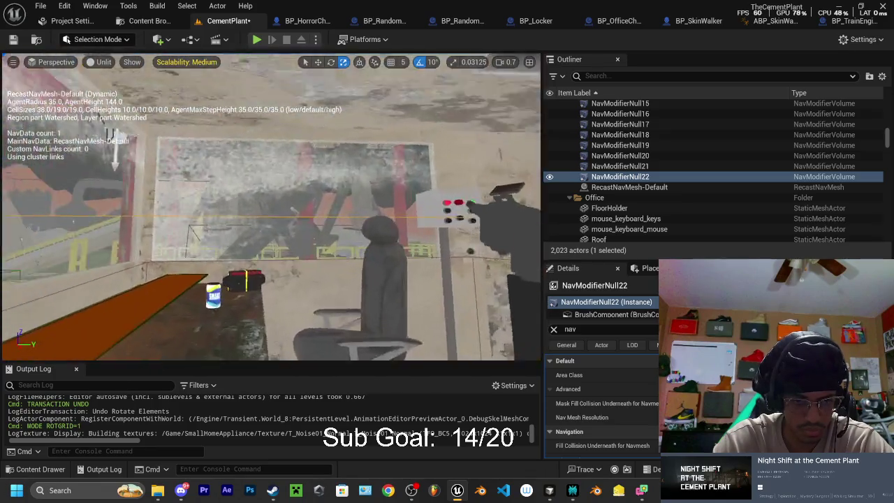
key(w)
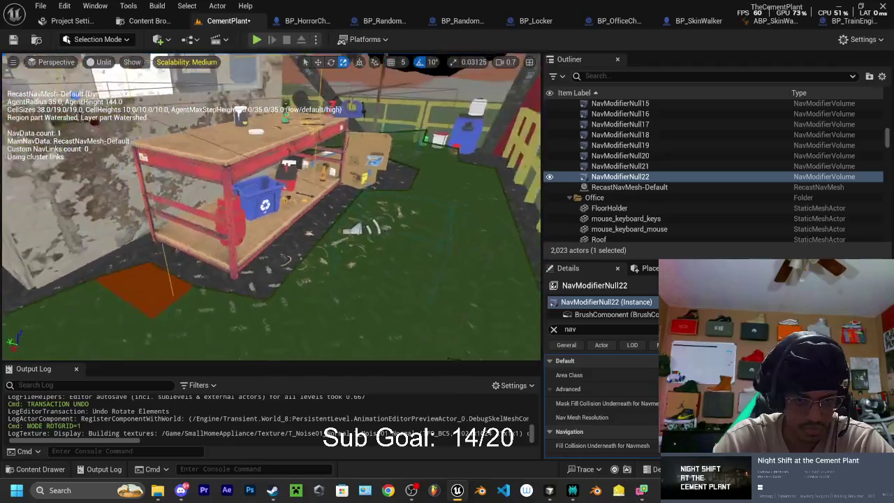
key(s)
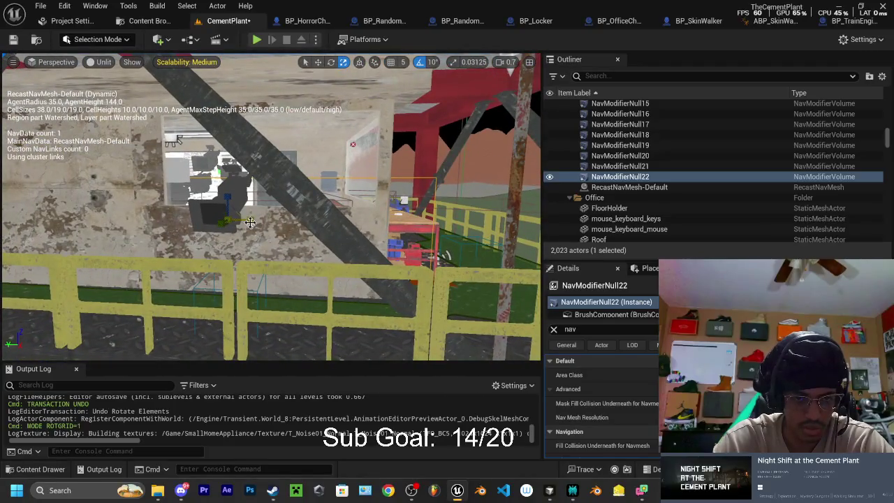
key(w)
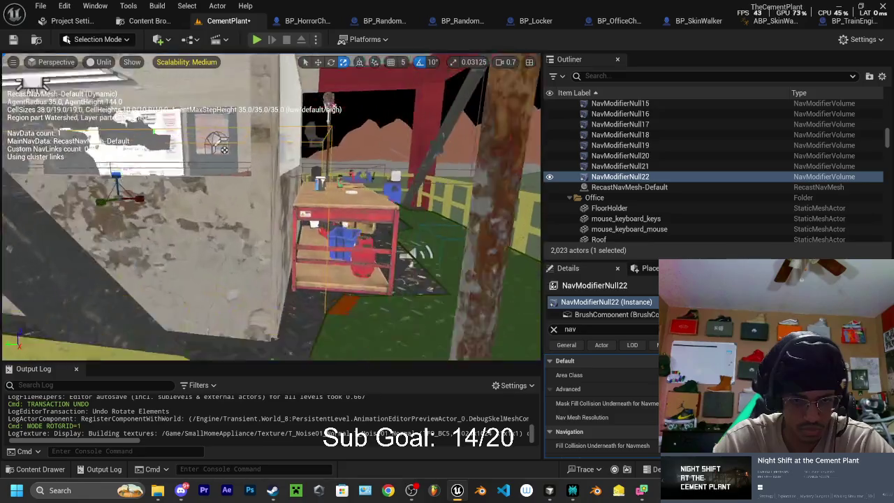
key(s)
key(w)
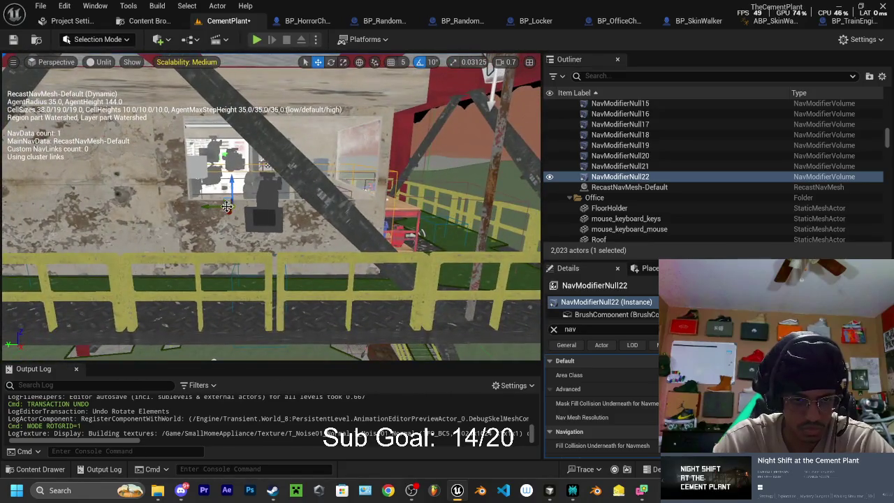
key(w)
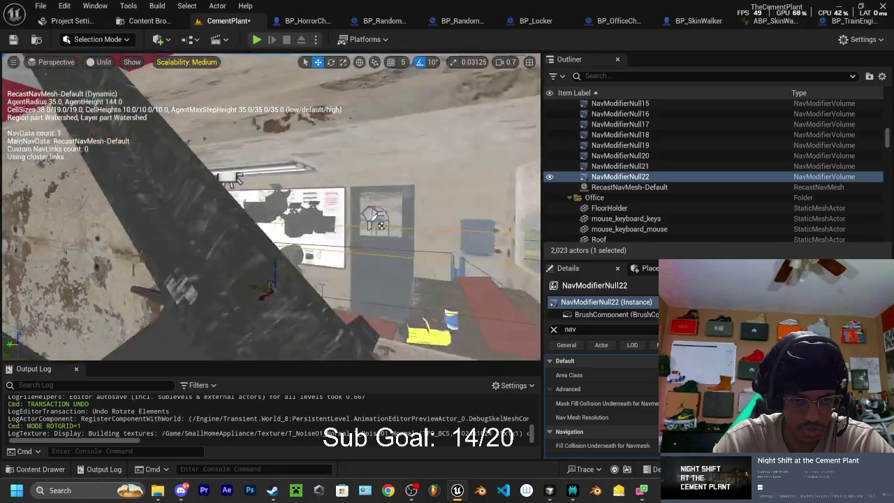
key(w)
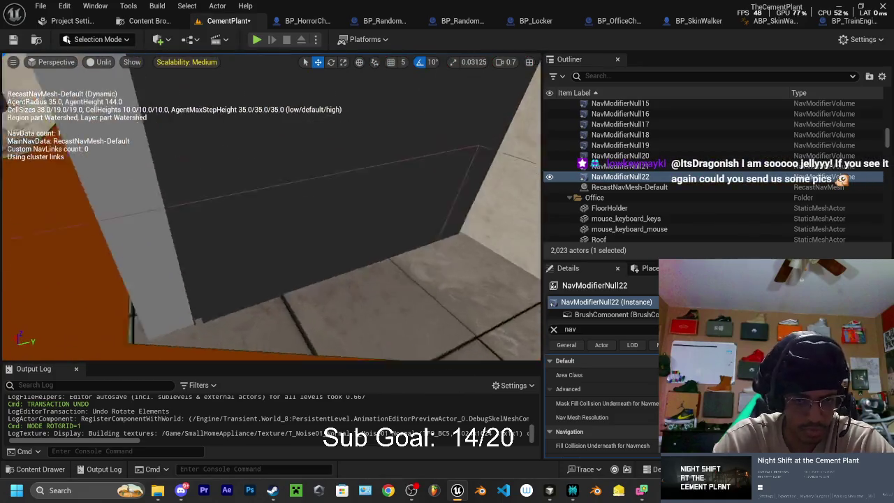
key(s)
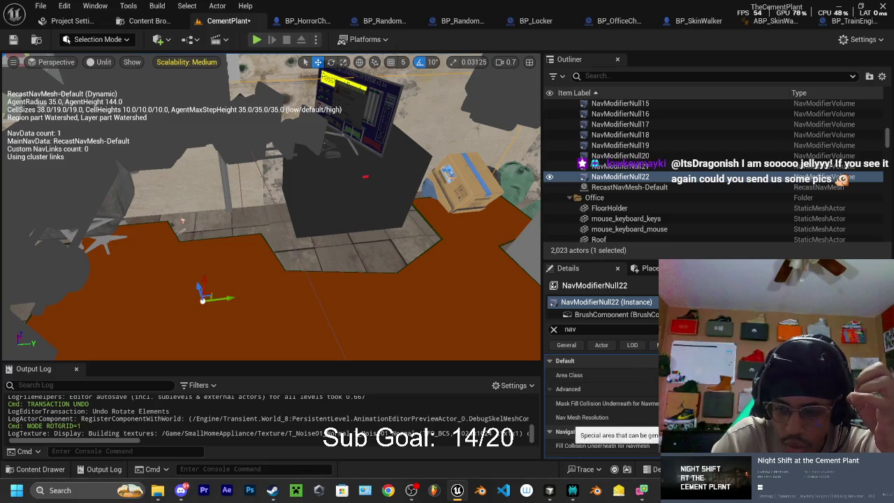
key(f)
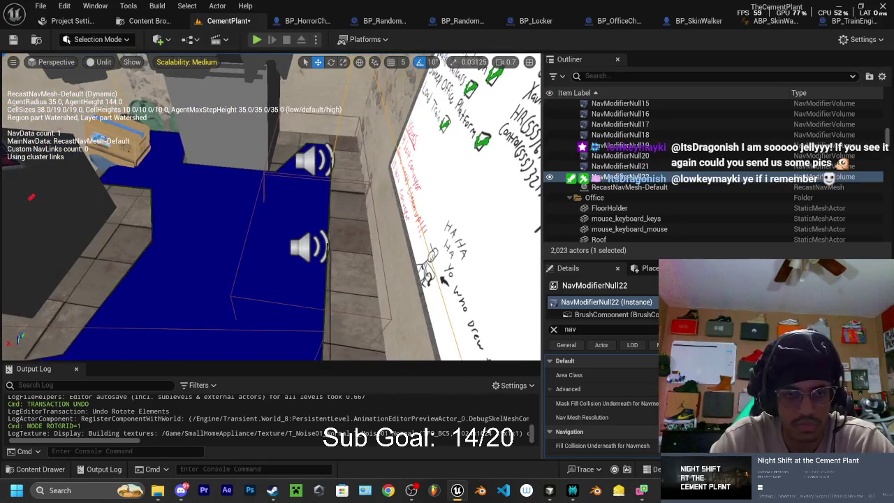
key(f)
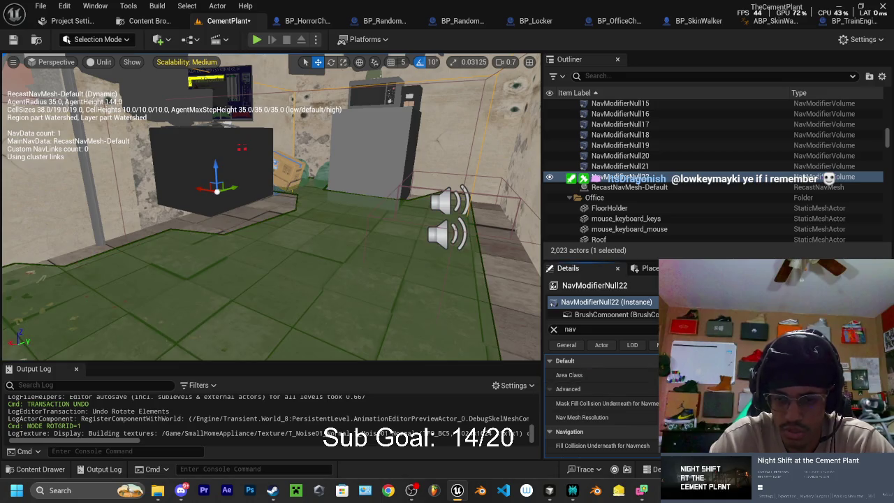
click(628, 361)
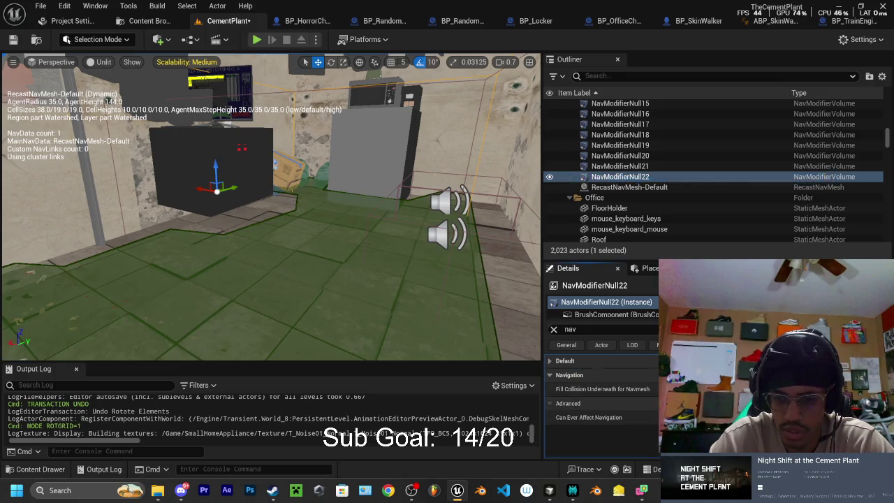
click(559, 360)
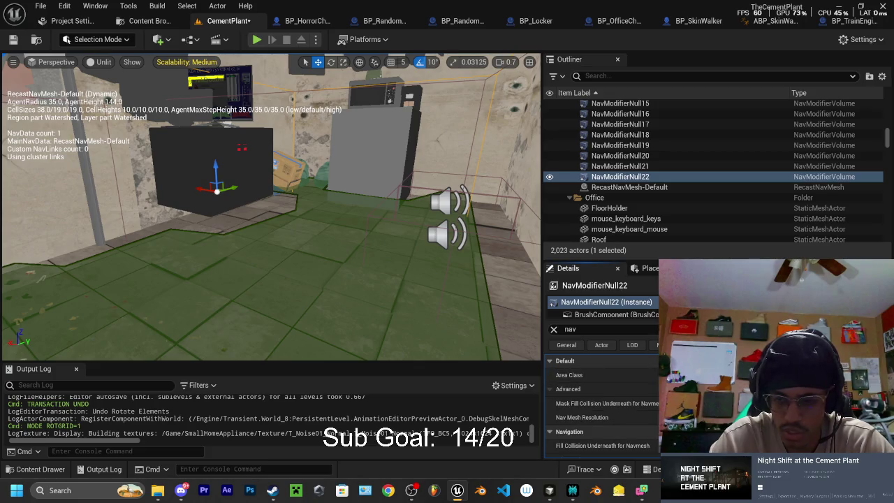
scroll(626, 423, down, 2)
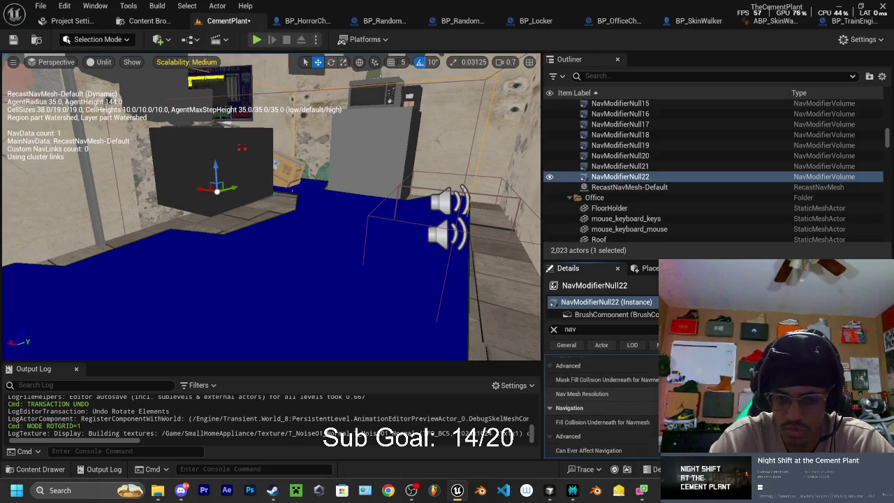
mouse_move(405, 266)
mouse_down()
mouse_move(377, 245)
mouse_move(266, 217)
mouse_move(239, 70)
mouse_up()
Start Play In Editor, walk the player up to the lit platform and hide in the locker
click(254, 43)
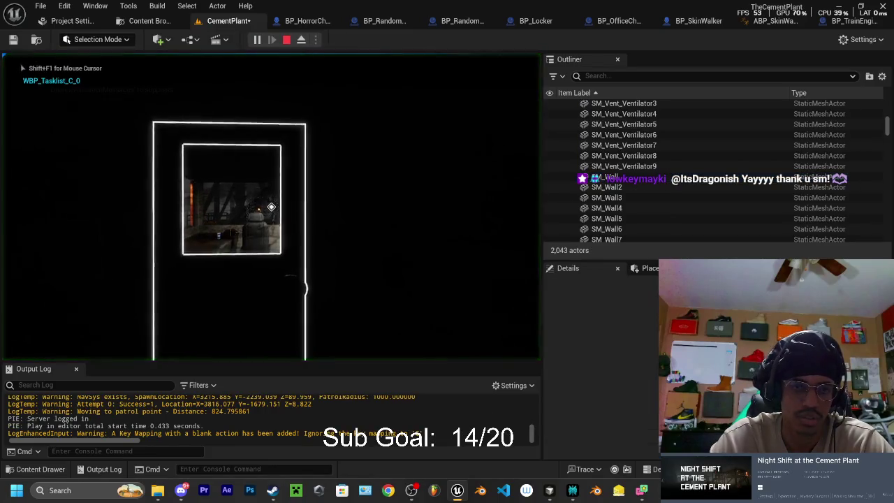
key(w)
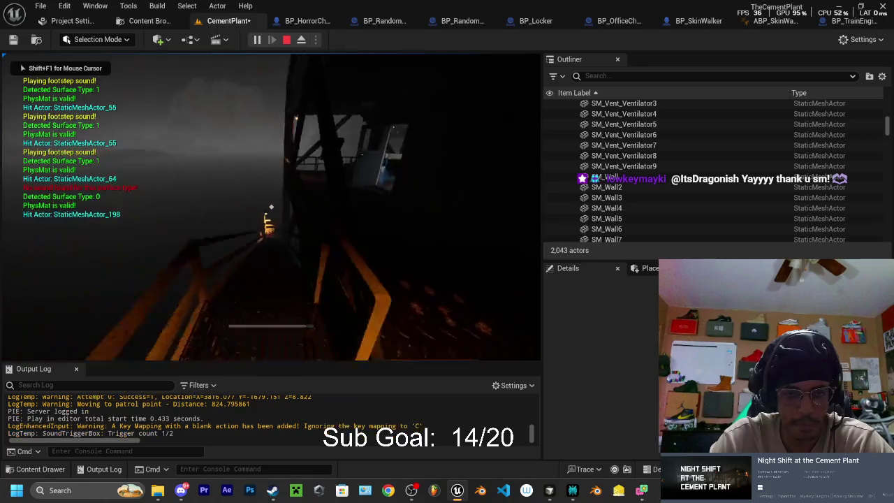
key(w)
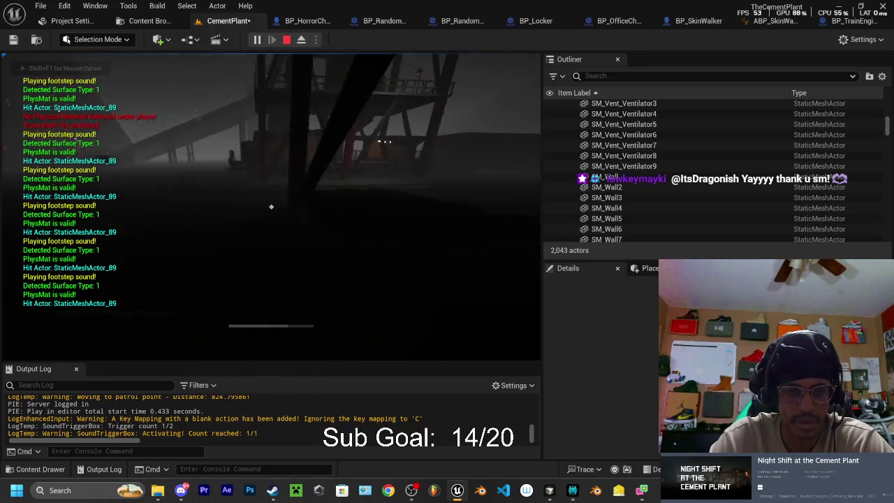
key(w)
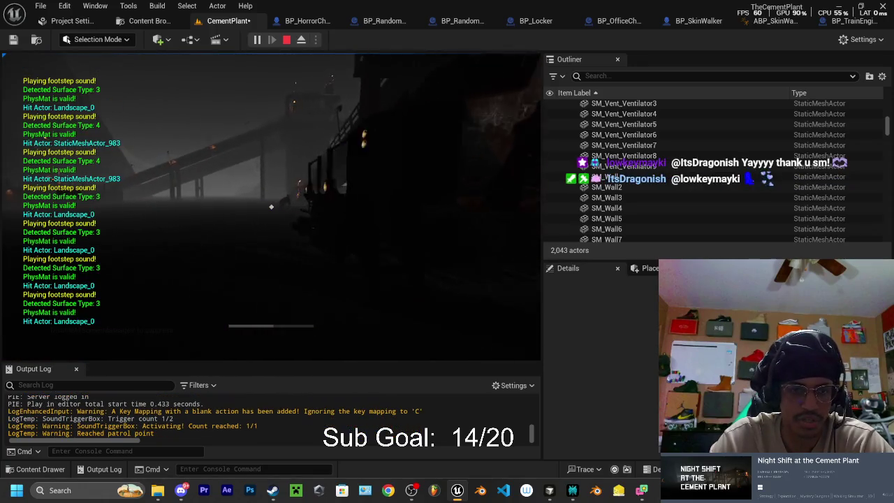
key(w)
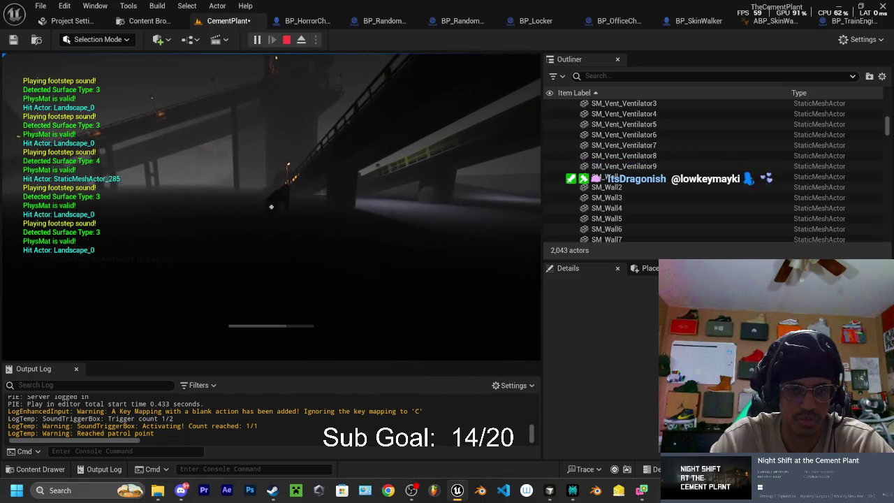
key(w)
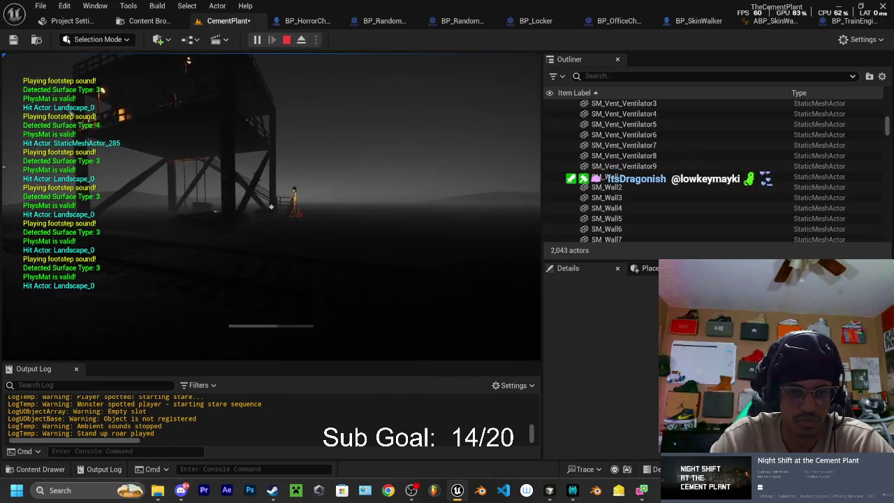
key(w)
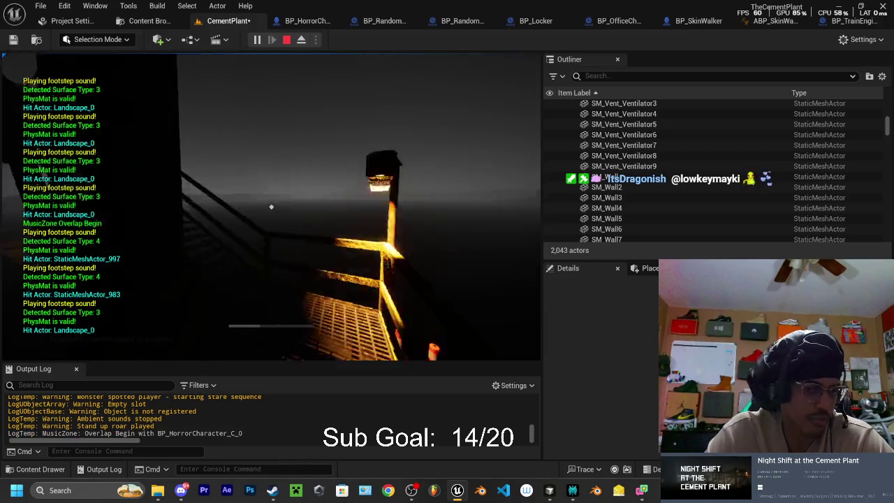
key(w)
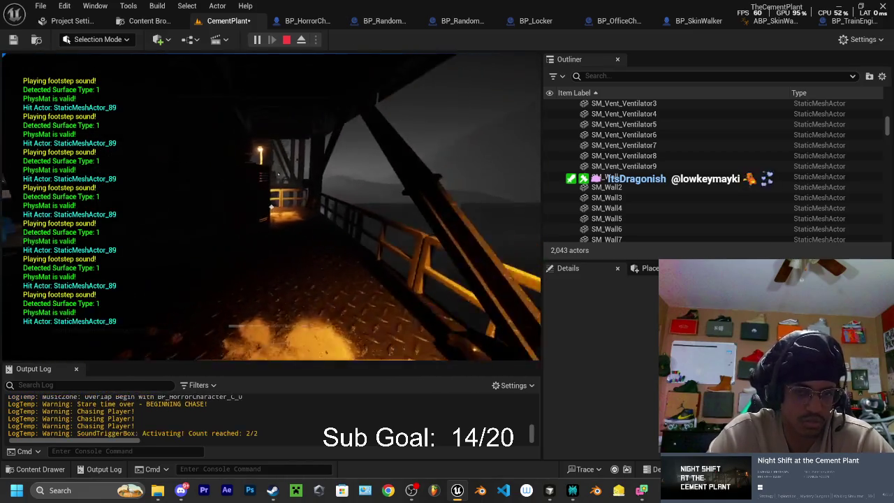
key(w)
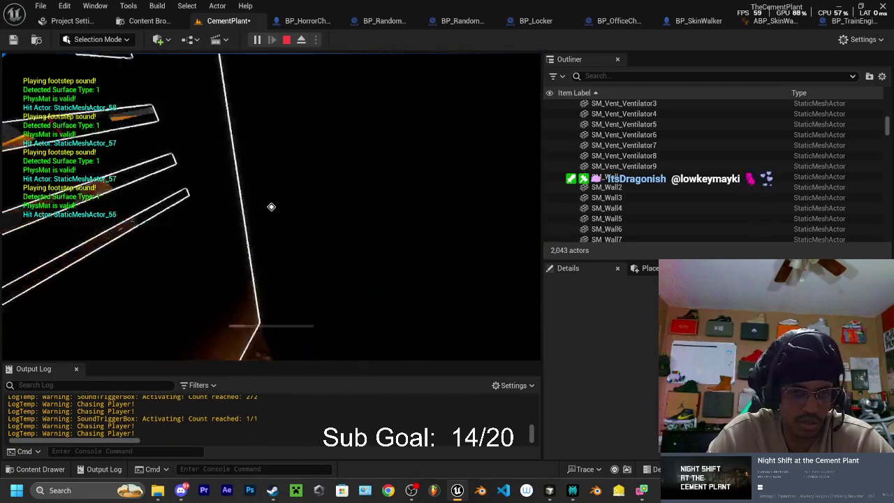
key(e)
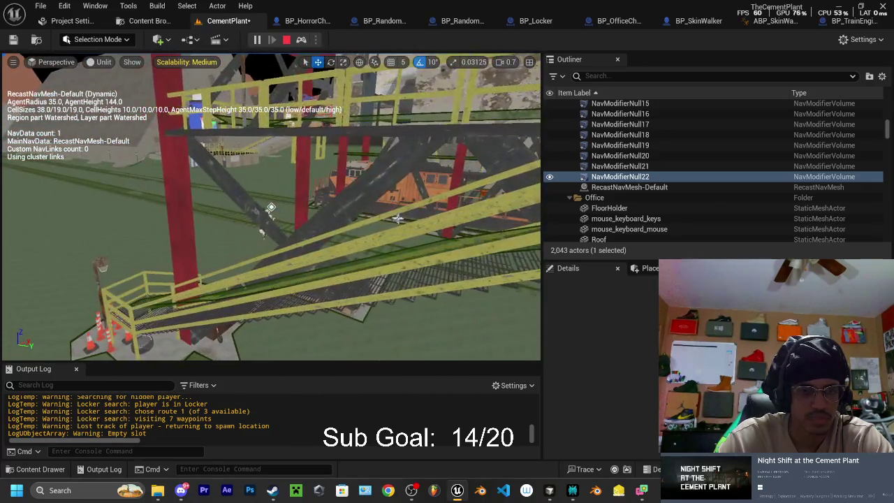
Stop the running play session and launch a fresh Play In Editor run
click(286, 39)
click(256, 40)
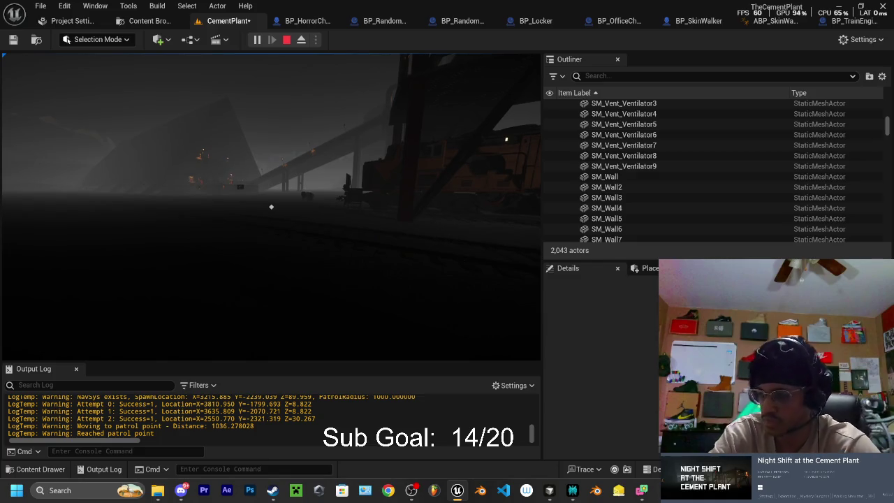
Walk the player through the plant and up the scaffold stairs to the office door as the chase begins
key(w)
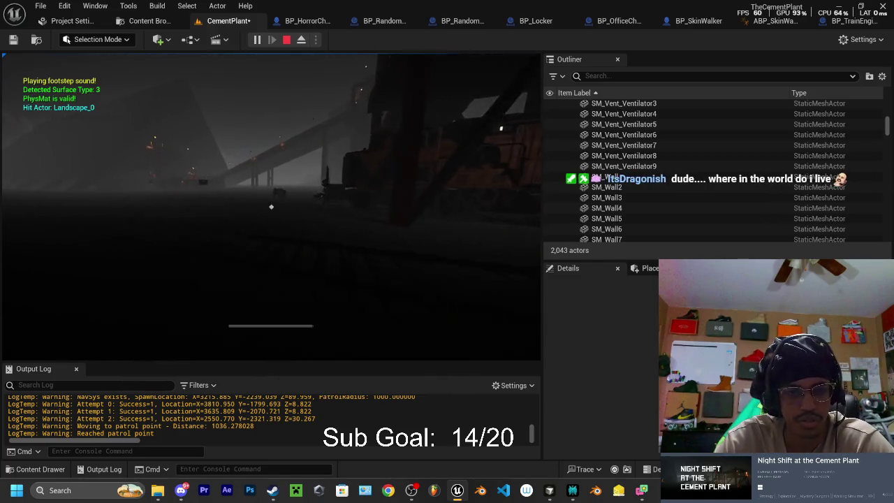
key(w)
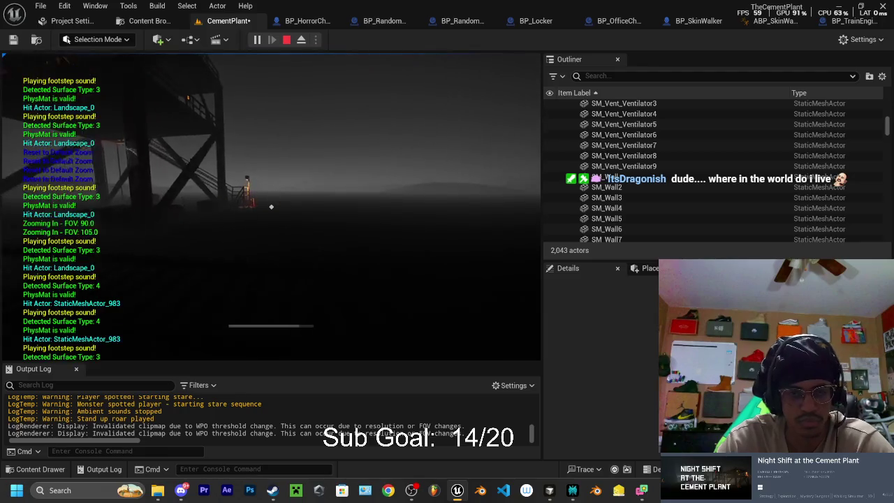
key(w)
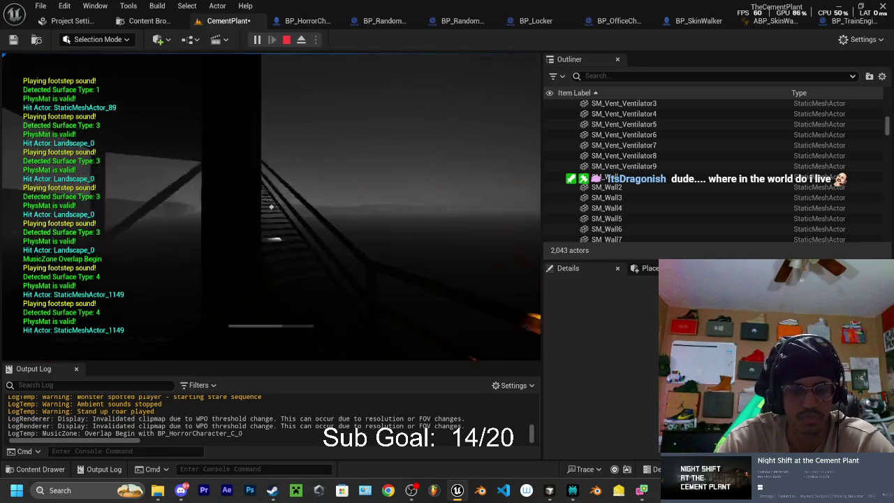
key(w)
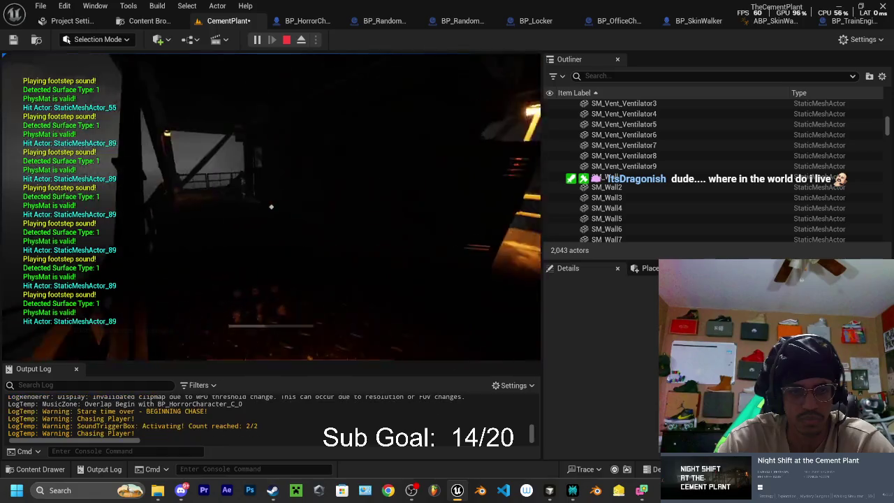
key(w)
key(w)
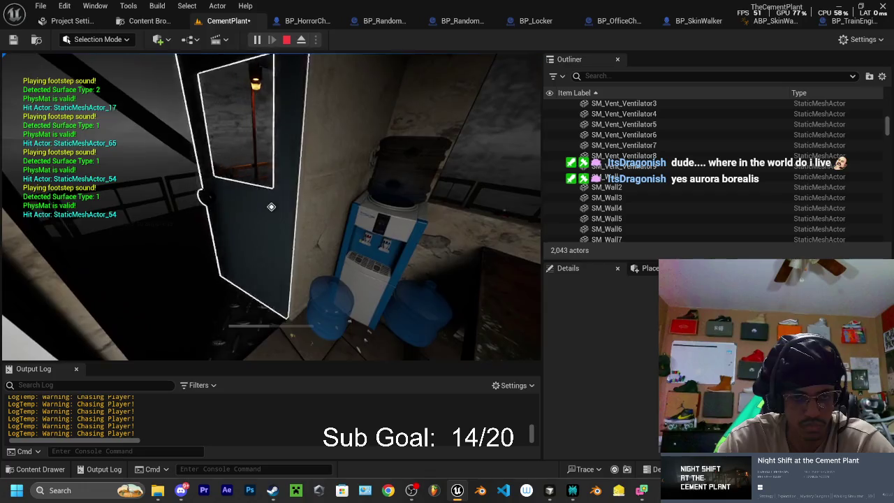
key(w)
key(w)
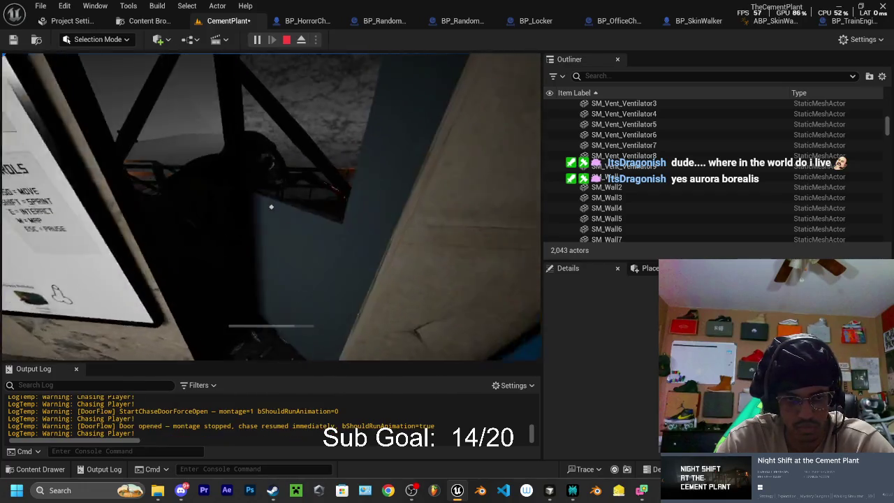
Move around inside the office until the monster appears at the doorway, then stop the session
key(w)
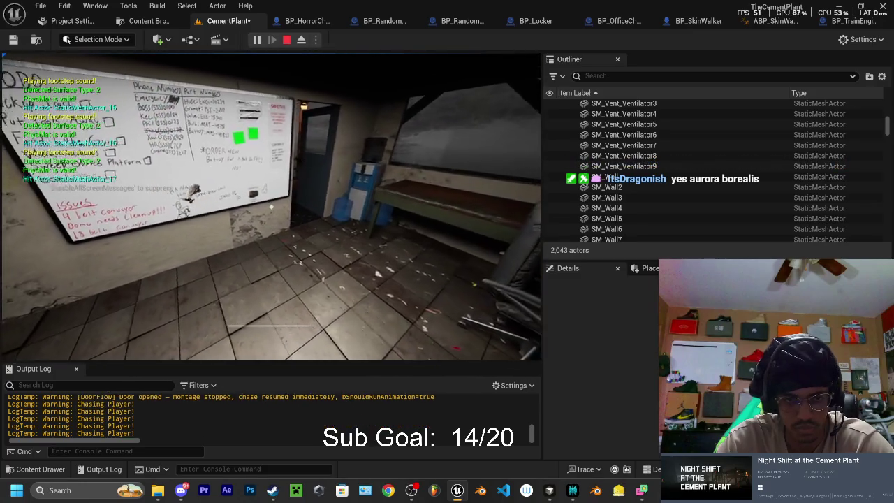
key(s)
key(w)
key(s)
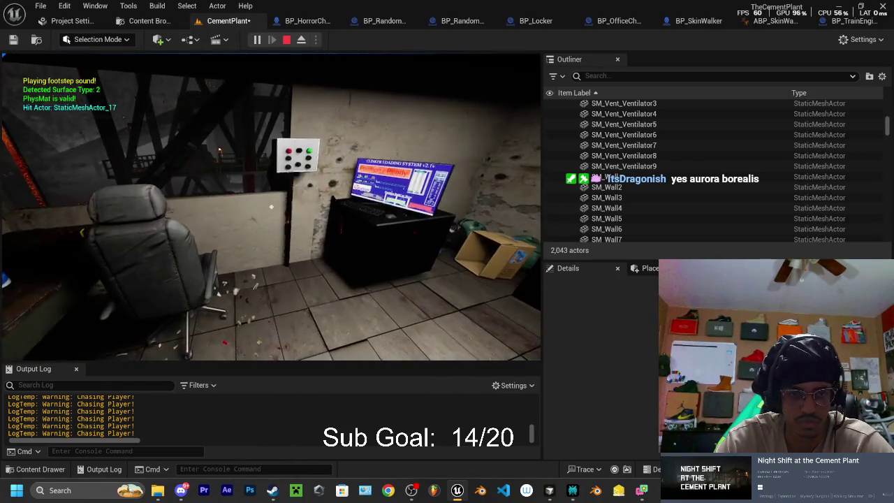
key(s)
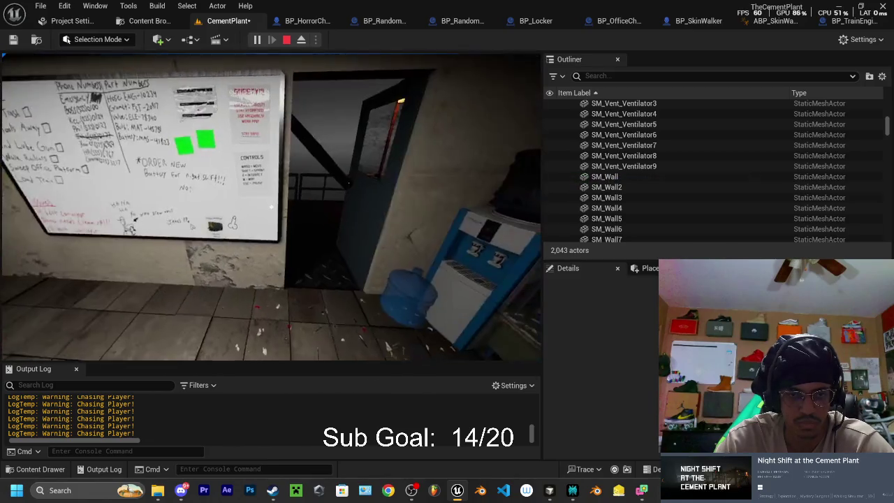
key(w)
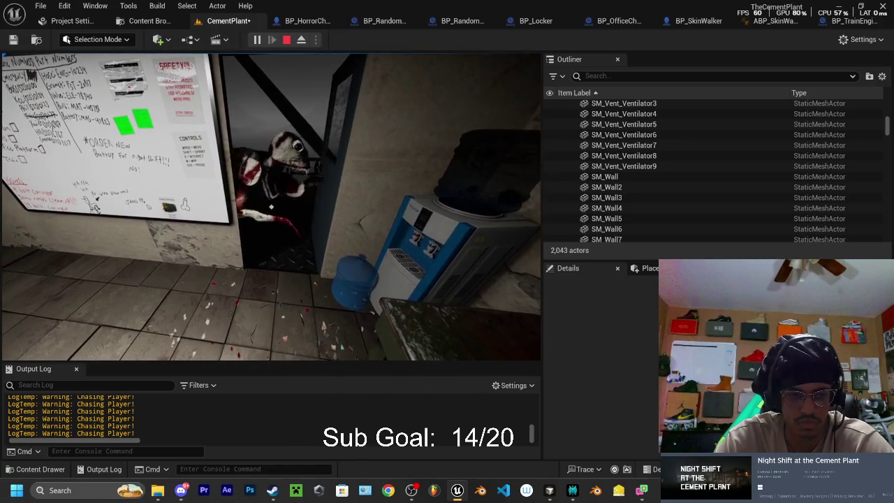
key(Escape)
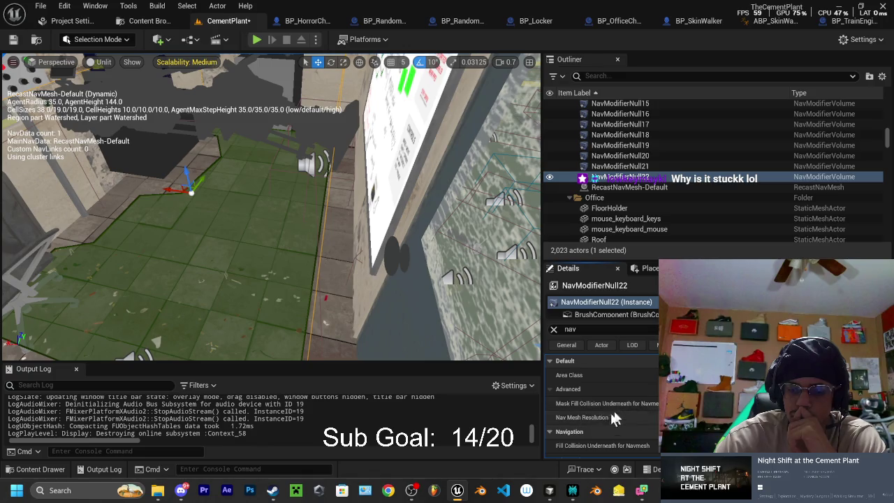
Ask Perplexity how to keep the monster off the navmesh unless there's no other option
scroll(632, 410, down, 1)
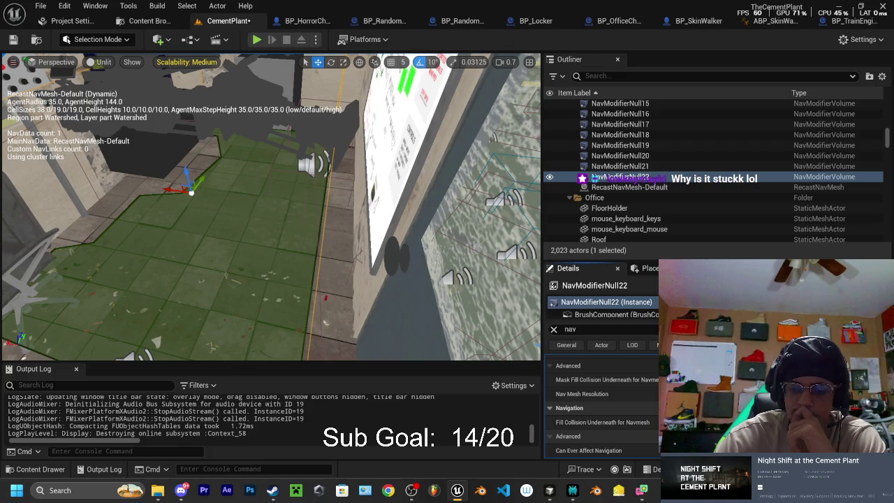
click(572, 490)
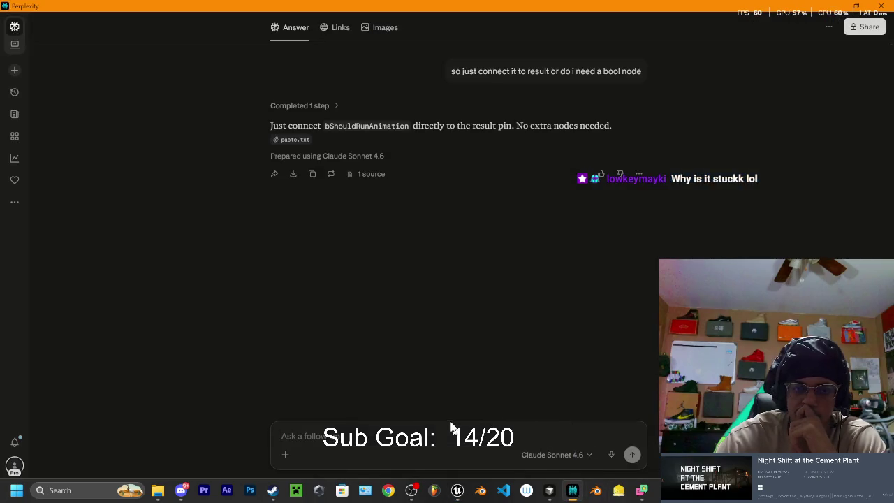
text(how do i ma)
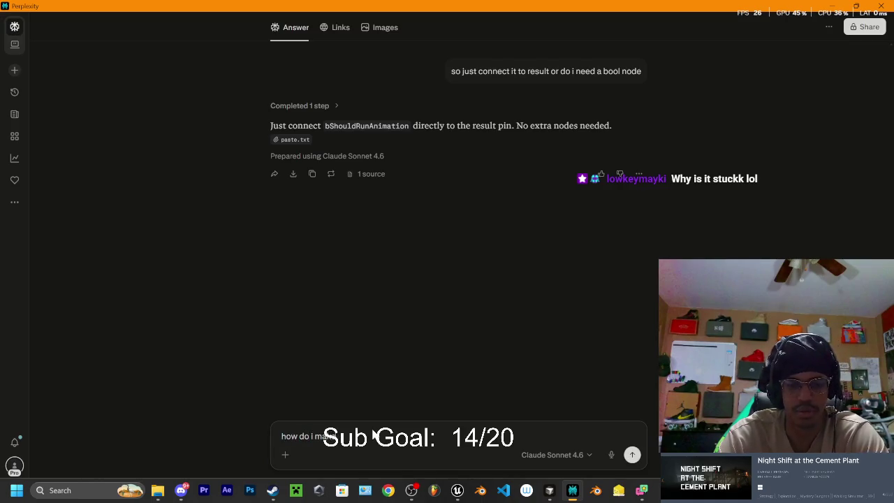
key(Return)
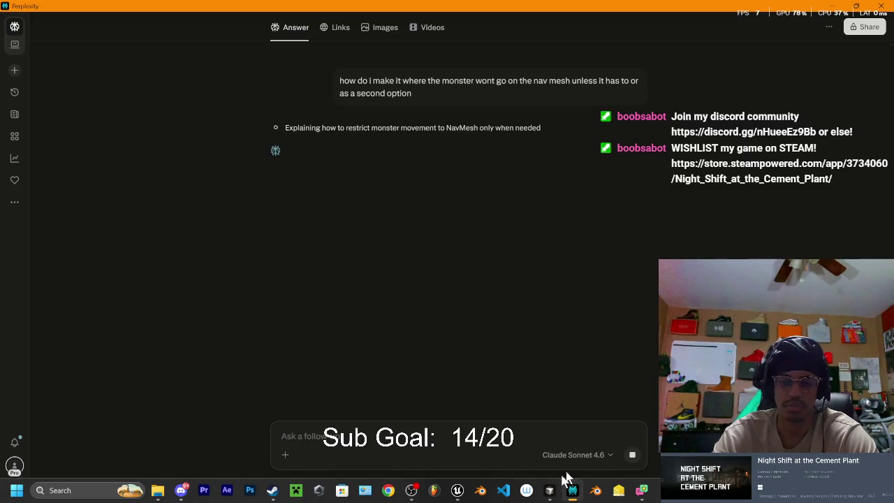
click(459, 491)
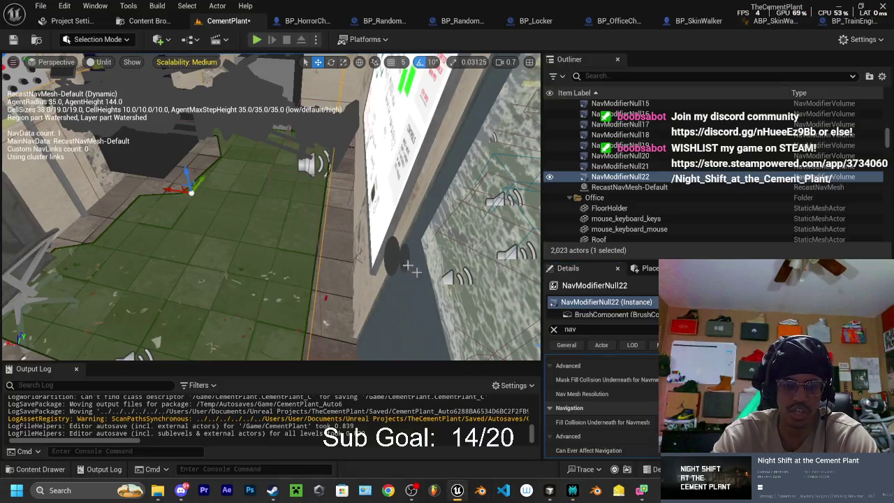
Reveal NavModifierNull22's Area Class setting and look over the green navmesh near the office
click(602, 345)
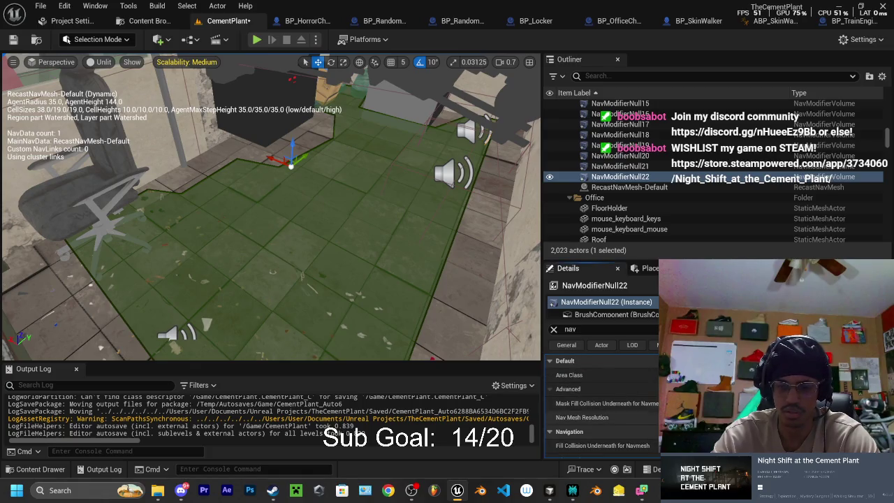
mouse_move(280, 209)
mouse_down()
mouse_move(249, 188)
mouse_move(213, 199)
mouse_move(170, 233)
mouse_up()
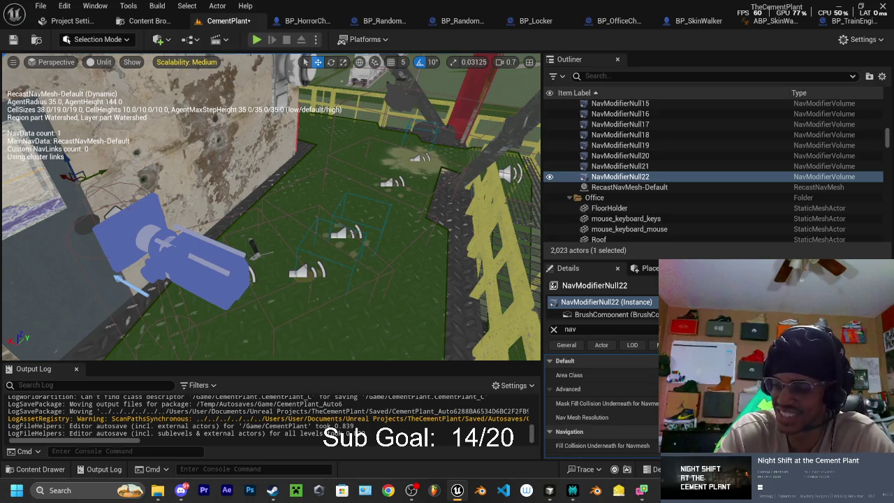
Focus on NavModifierNull22, save the CementPlant map, and toggle the navmesh display back on
key(f)
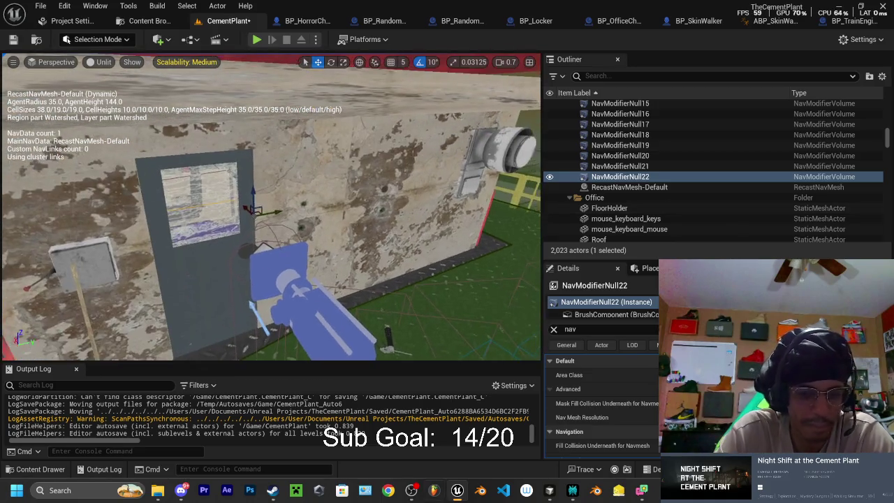
key(ctrl+shift+s)
click(529, 361)
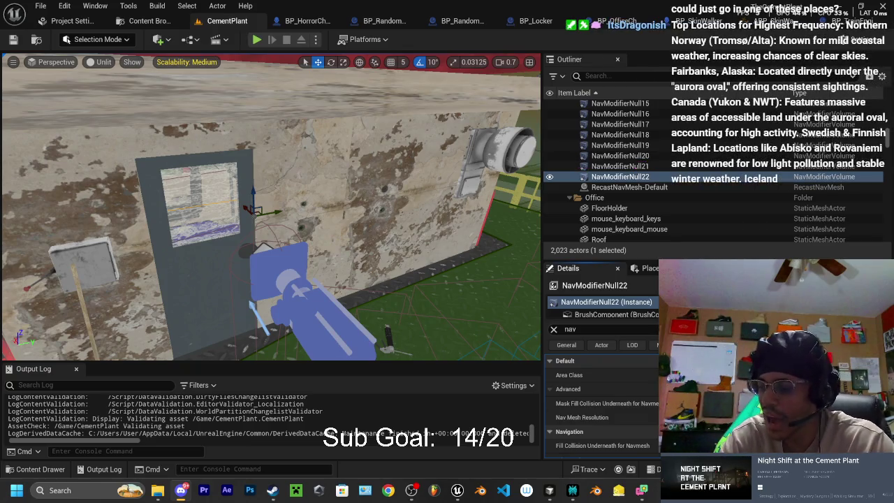
key(p)
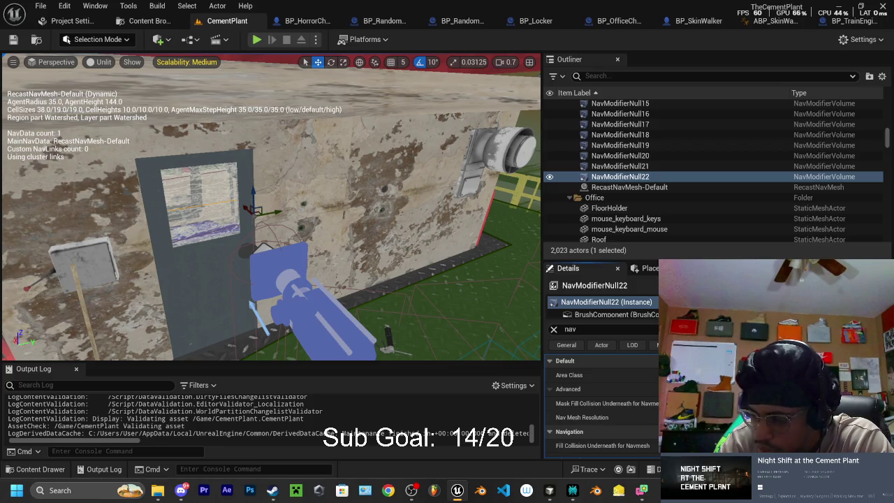
Inspect NavModifierNull22 by the office door up close, then switch to Perplexity's reply
drag(731, 177, 679, 179)
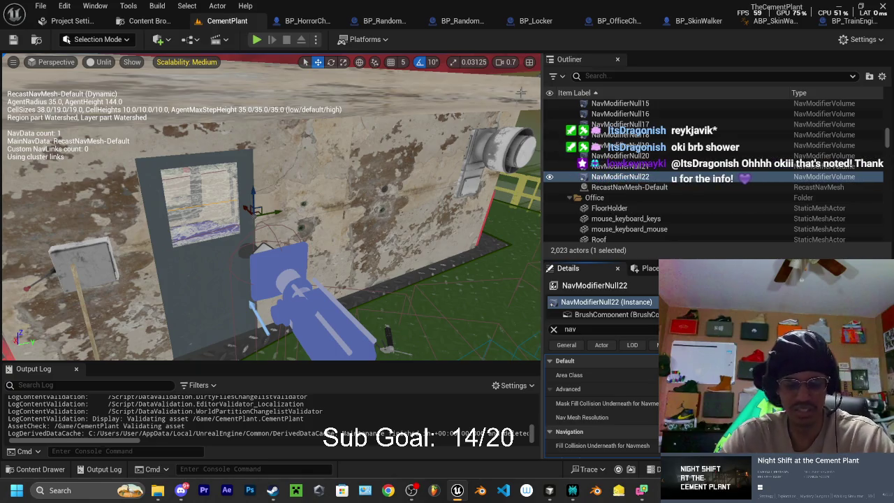
drag(520, 96, 308, 189)
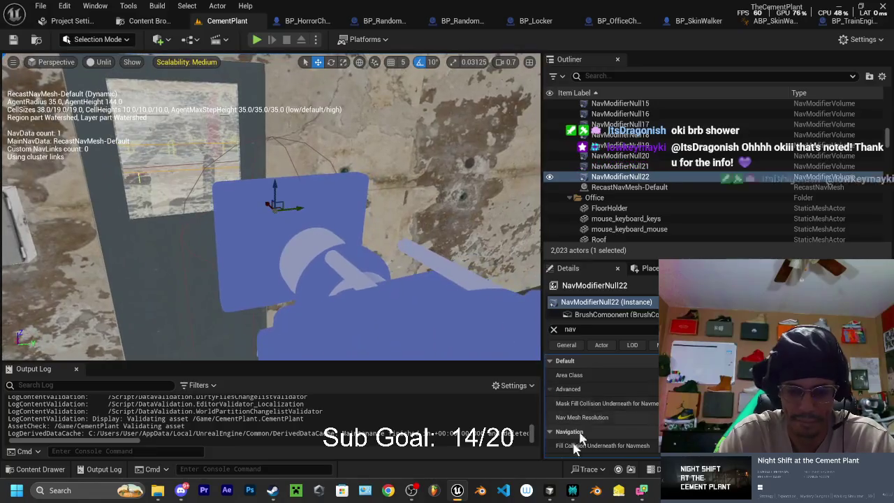
click(572, 490)
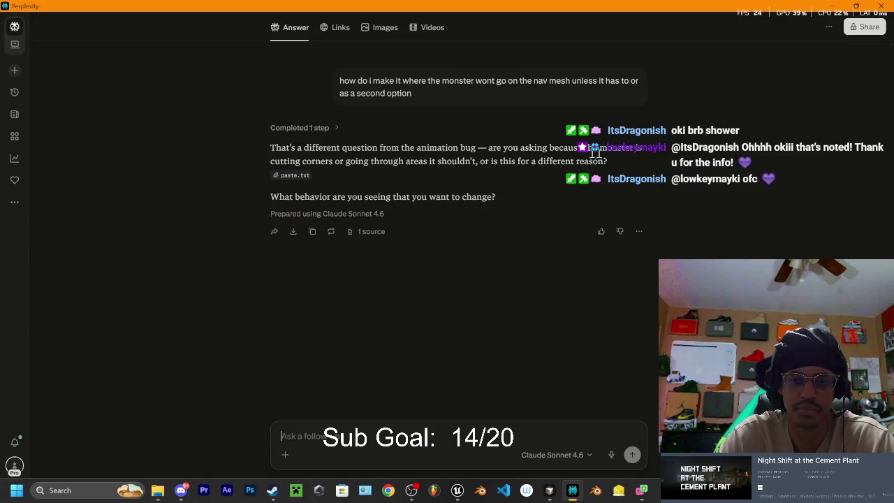
Send a follow-up saying the issue is fixed and you're moving on to the next thing
click(318, 436)
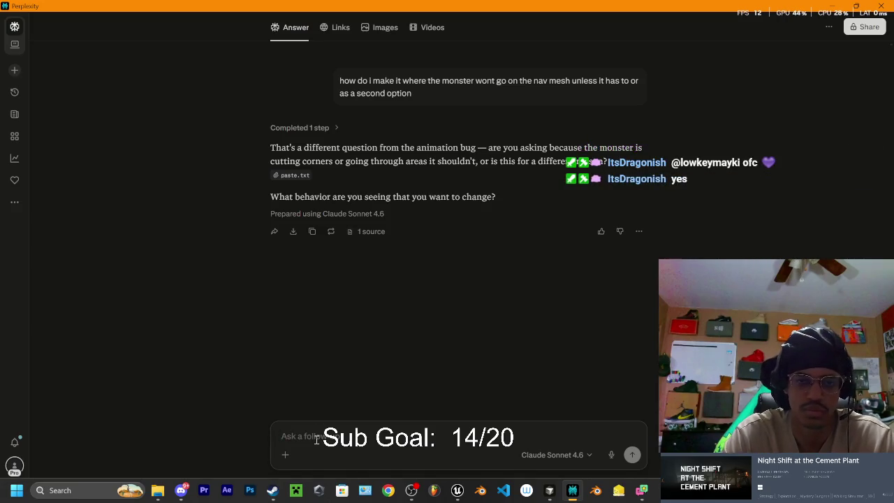
text(no, )
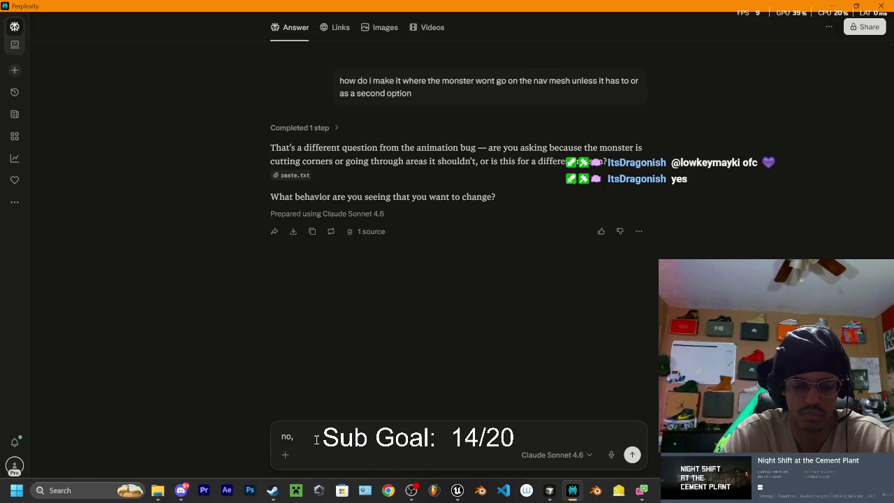
text(we fixed)
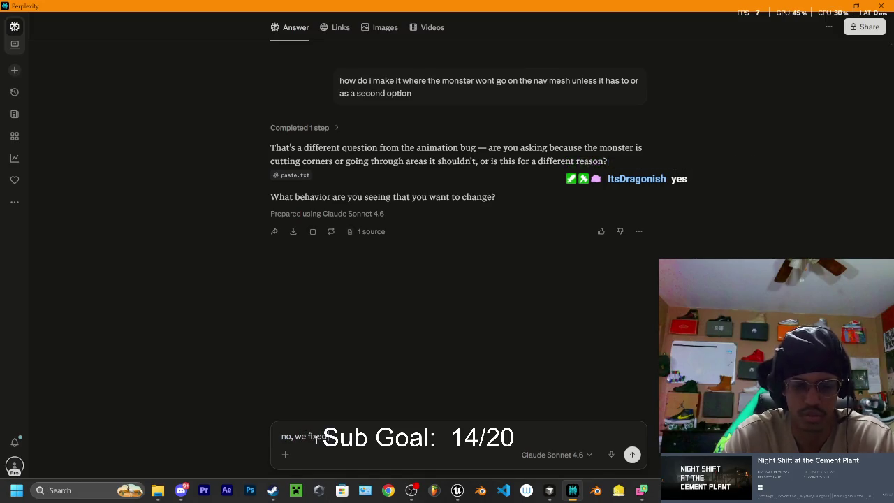
text( the issue)
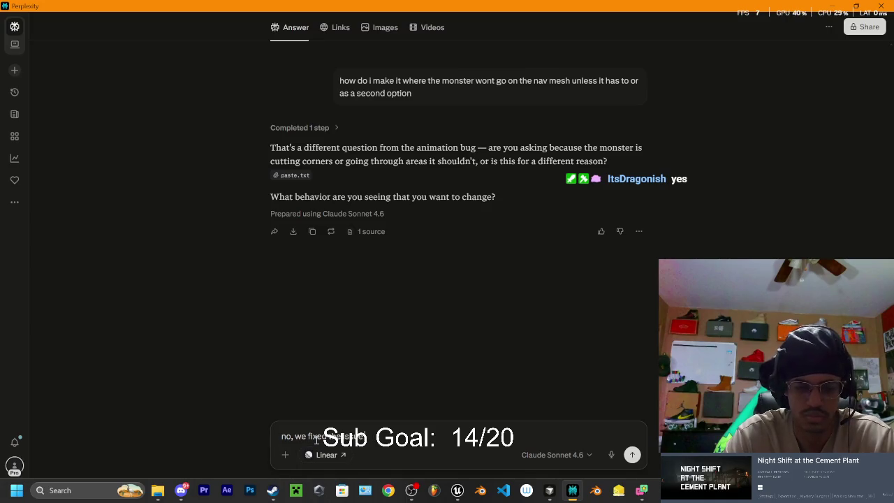
text( by do)
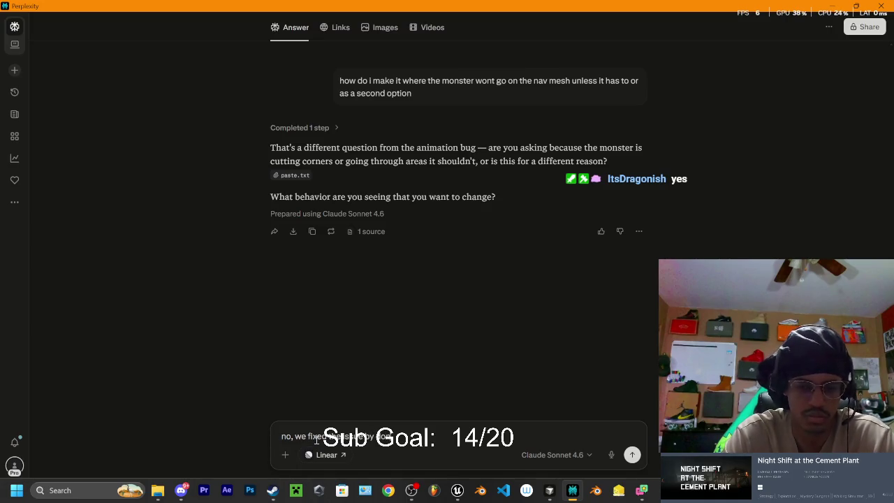
text(ing what)
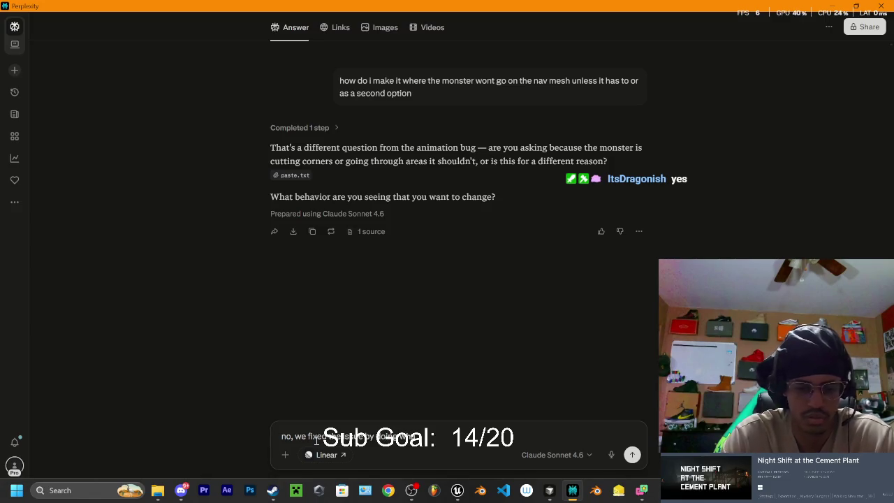
text( i said no)
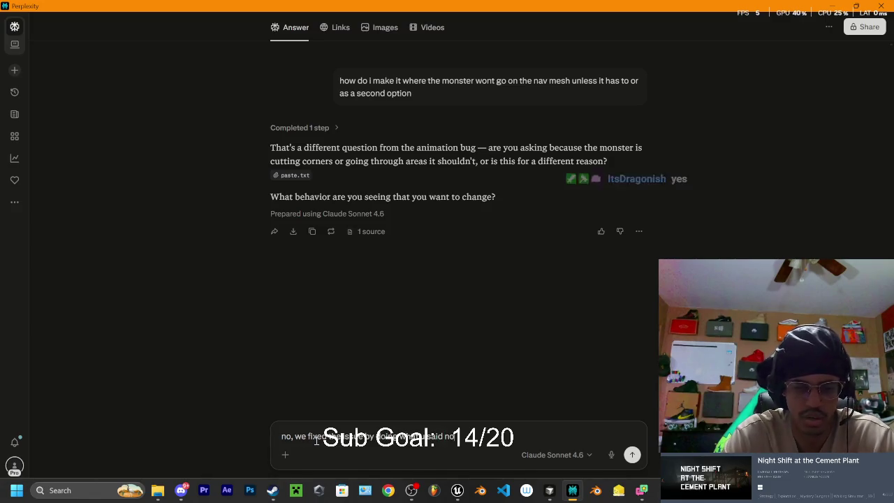
text(t moving on the)
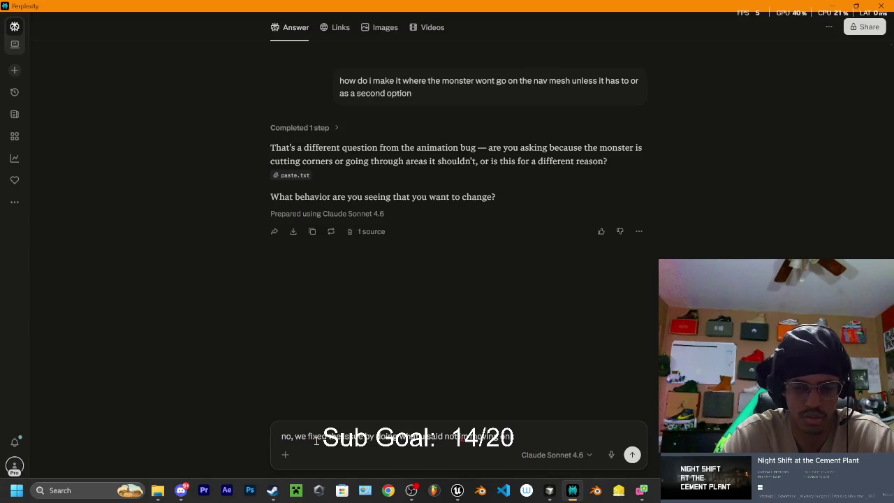
key(BackSpace)
key(BackSpace)
key(BackSpace)
text(to the ne)
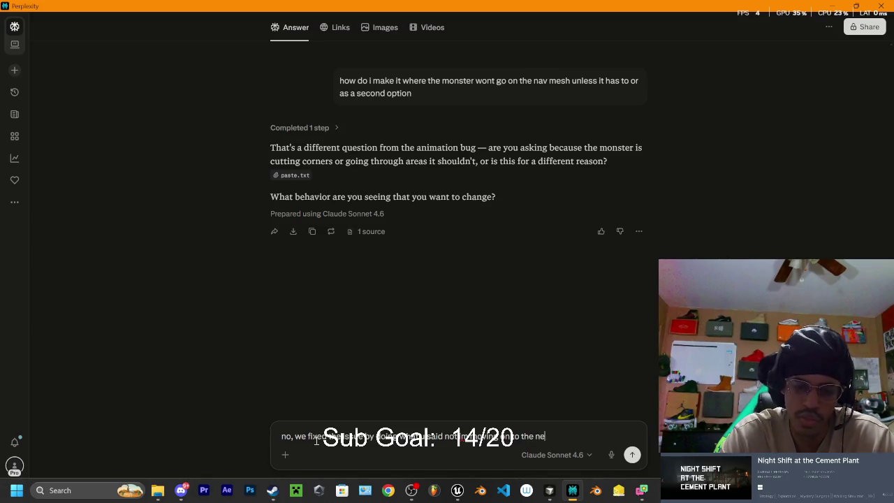
text(xt thing)
key(Return)
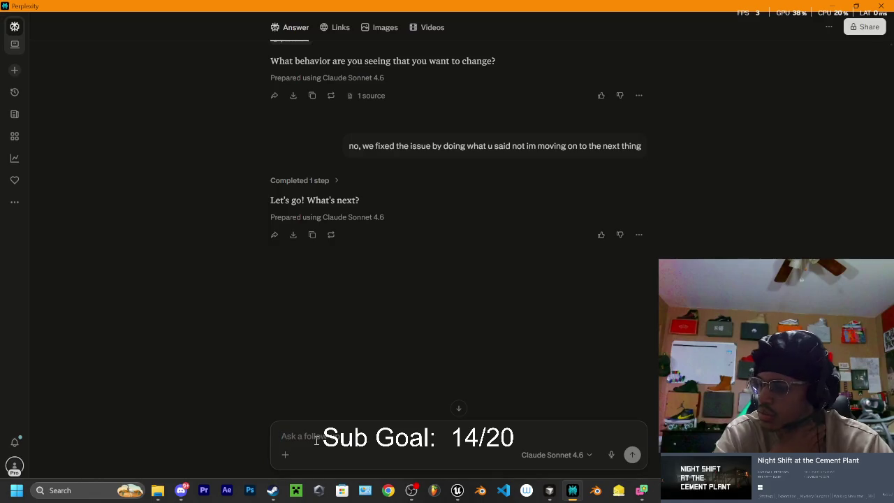
click(316, 440)
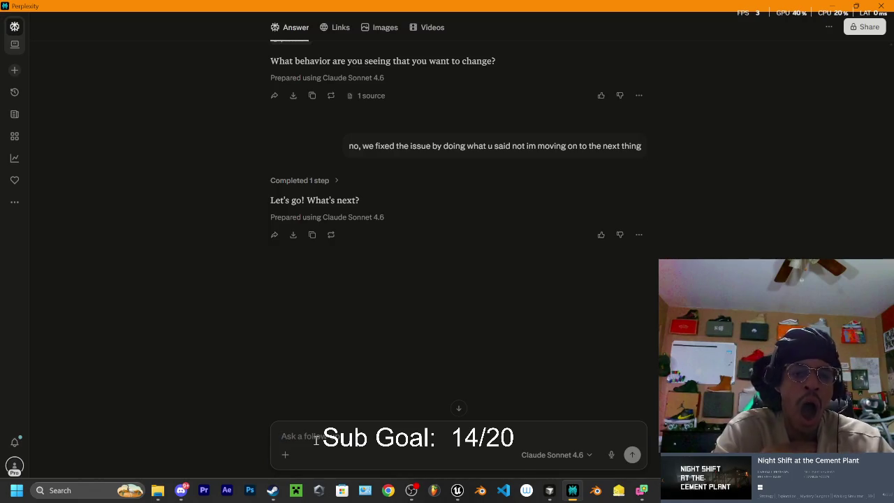
Copy the earlier nav-mesh question, paste it into the follow-up box, and send it again
scroll(498, 243, up, 2)
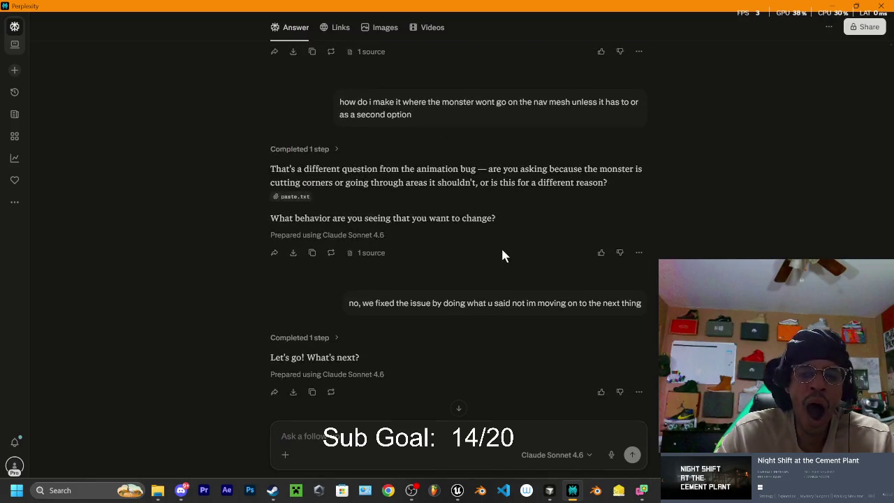
scroll(459, 170, up, 1)
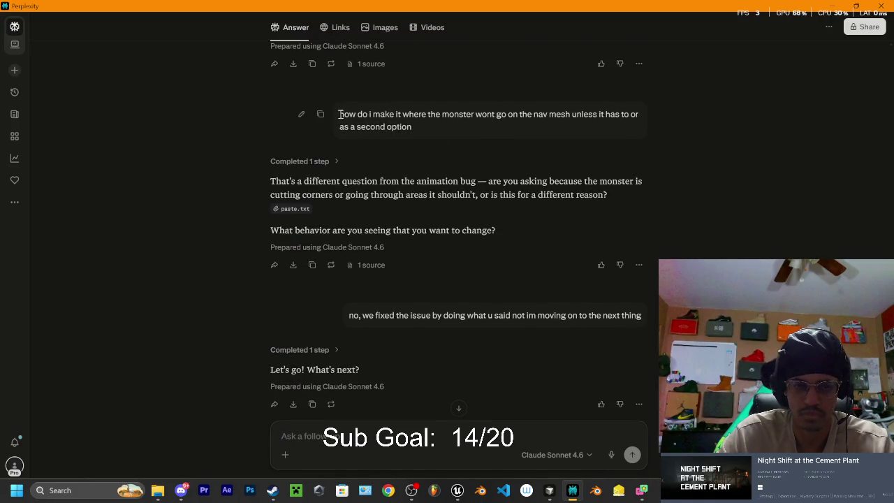
click(321, 114)
click(348, 433)
key(ctrl+v)
key(Return)
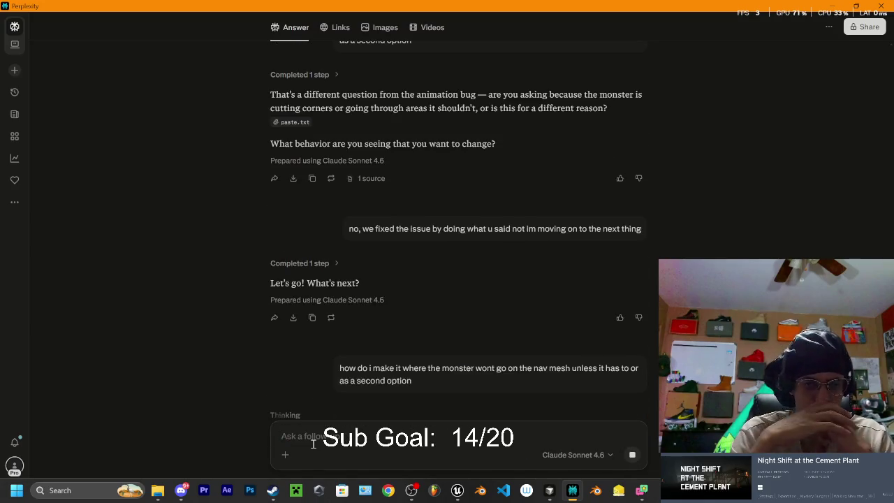
scroll(414, 125, down, 2)
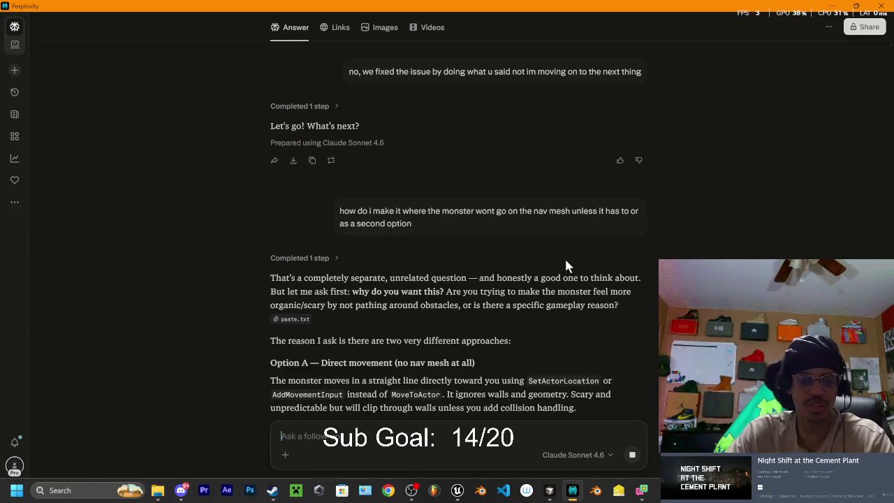
scroll(433, 288, down, 2)
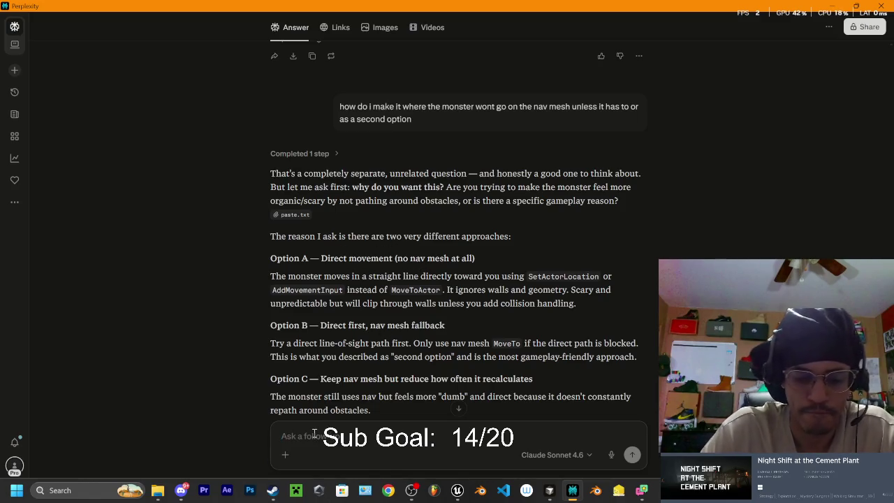
Send a follow-up: the monster shortcuts through the open office to the locker, but should only enter when the player's there
text(i)
key(BackSpace)
text(i)
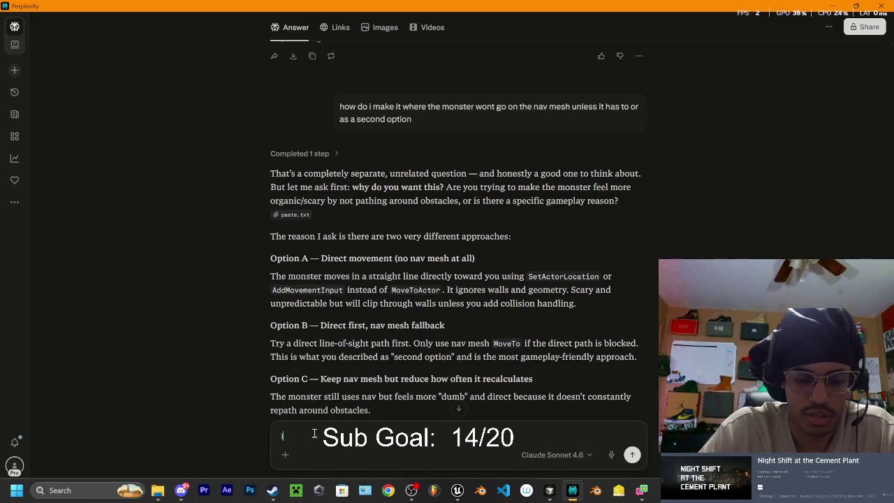
text( my ma)
text( the door is open and the player i)
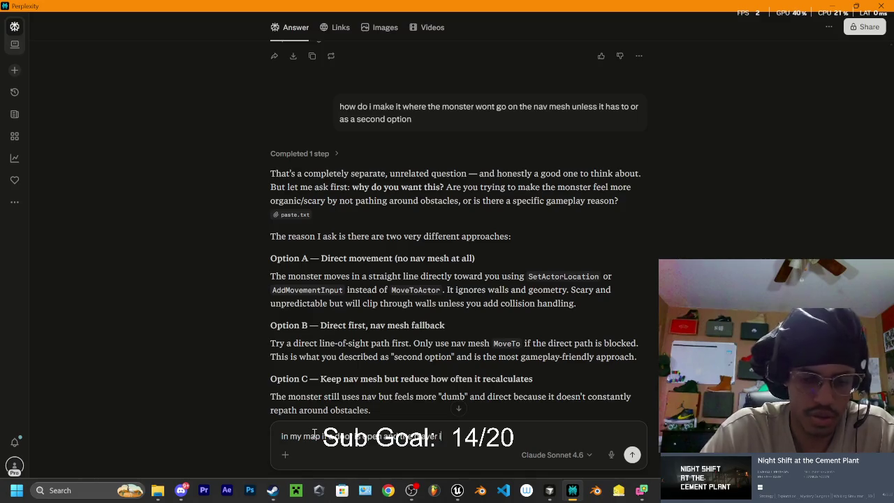
text(idden the route teh mons)
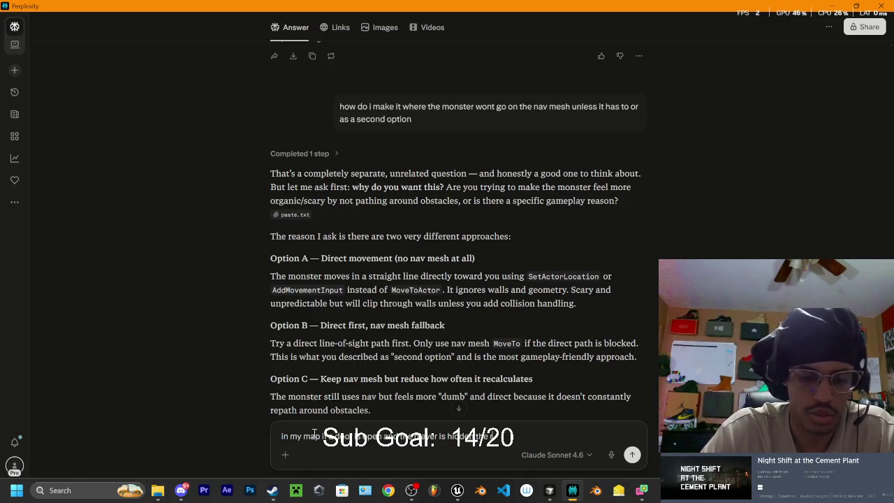
text(ter)
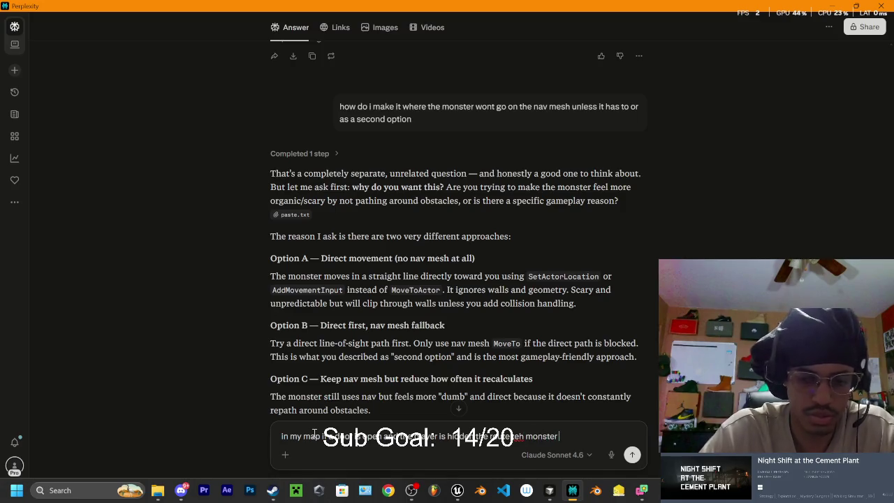
text( takes to the)
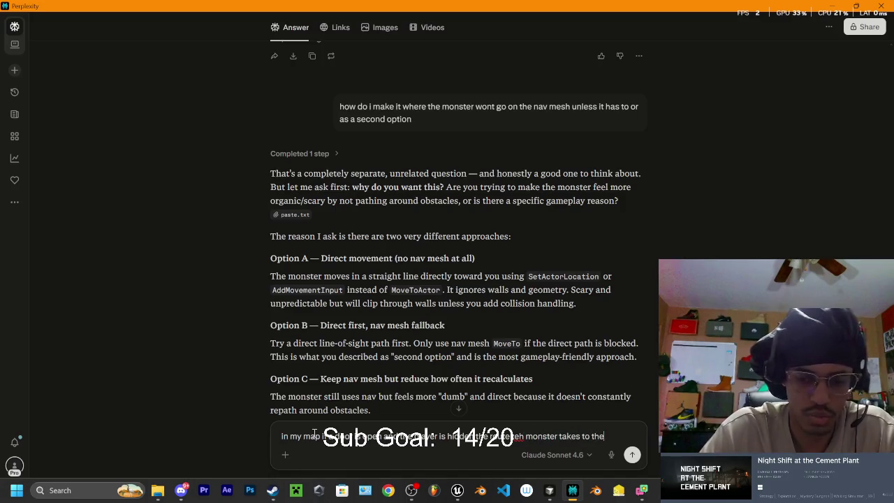
text( player when searching)
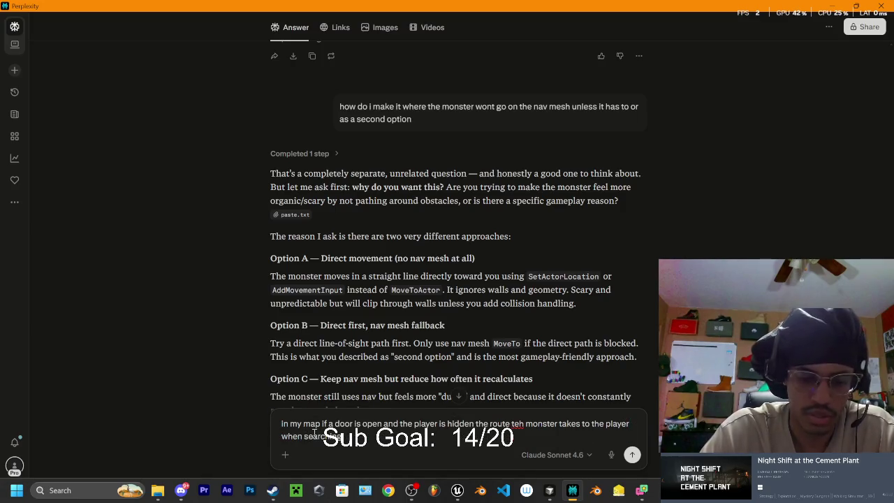
text(m)
text(s to go)
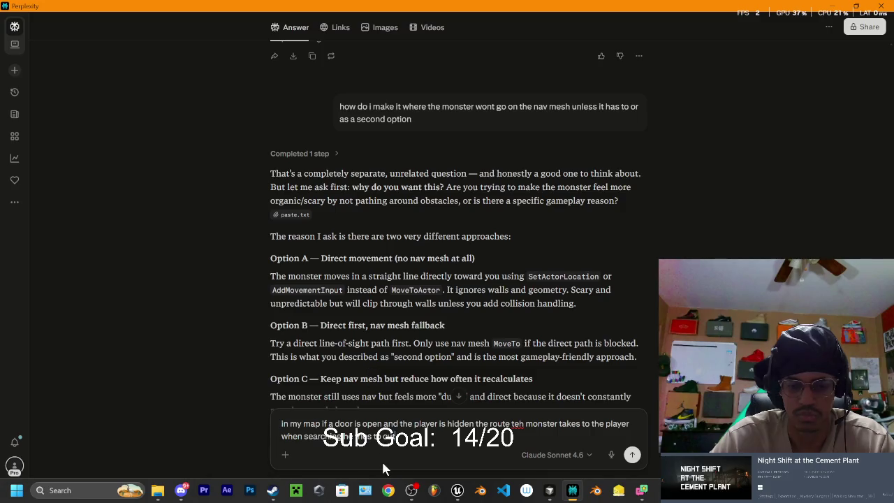
text(e)
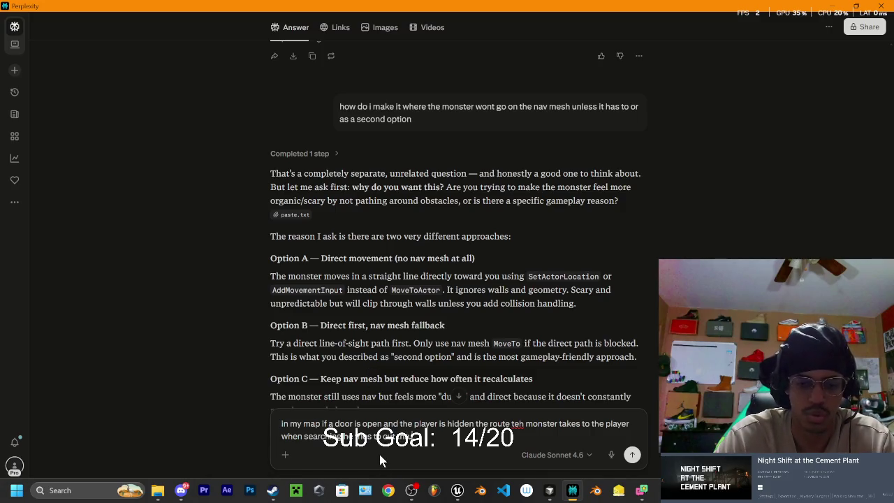
text(e)
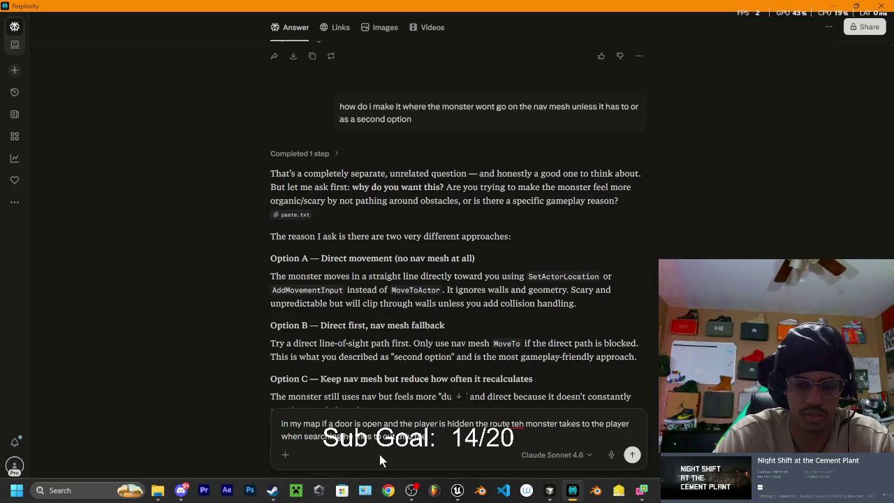
text( office c)
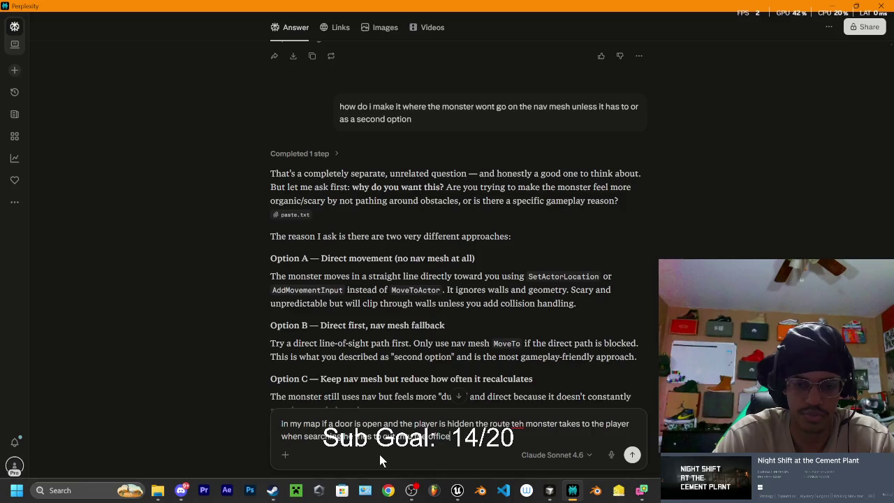
key(BackSpace)
text(since the)
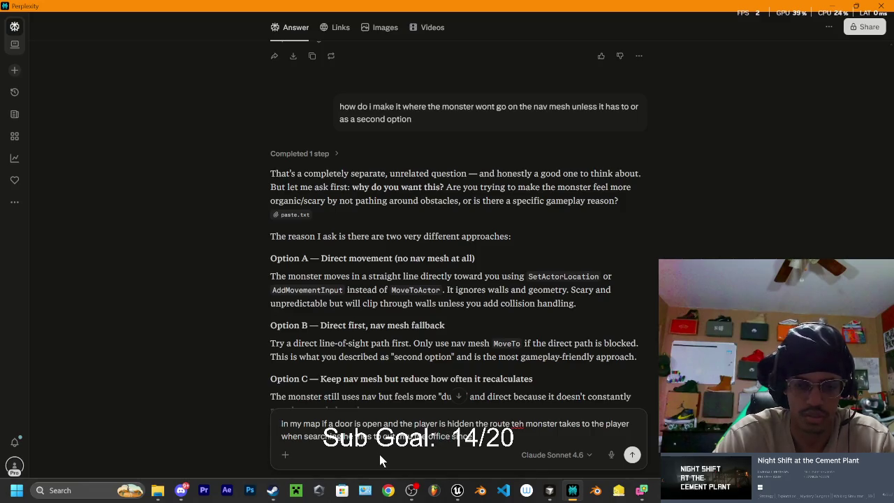
text( doors ope)
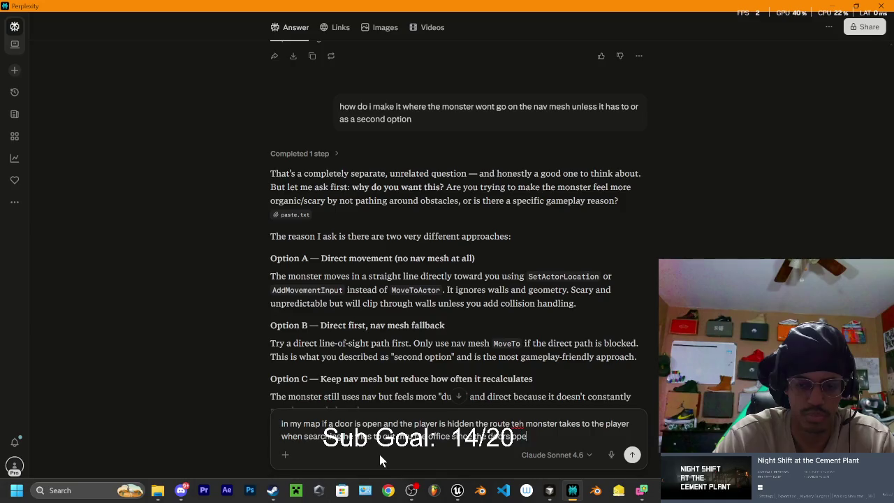
text(n and he only t)
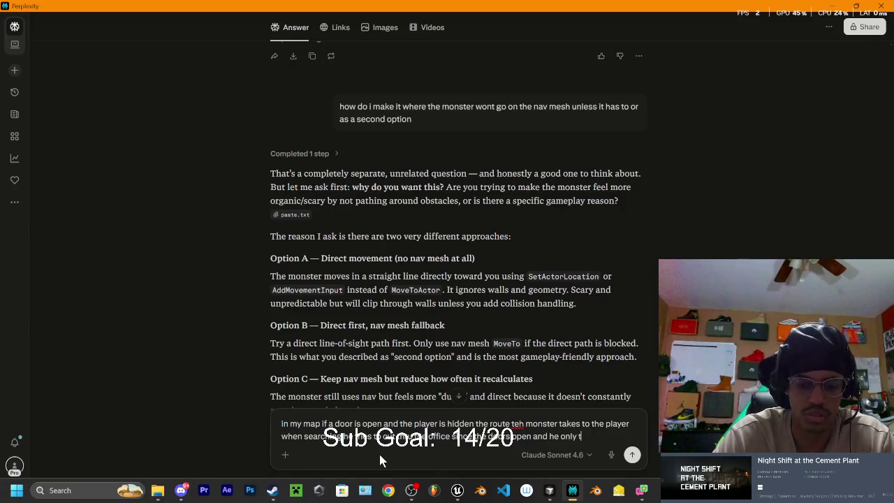
text(ries that)
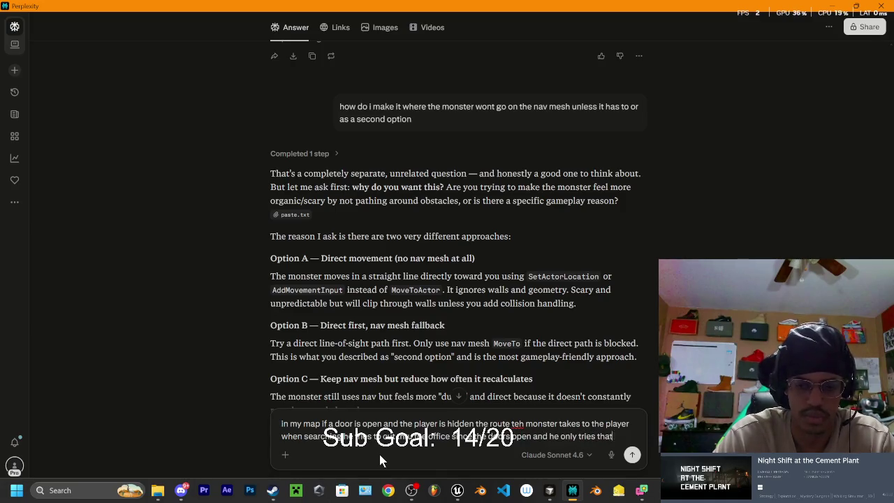
text( because th)
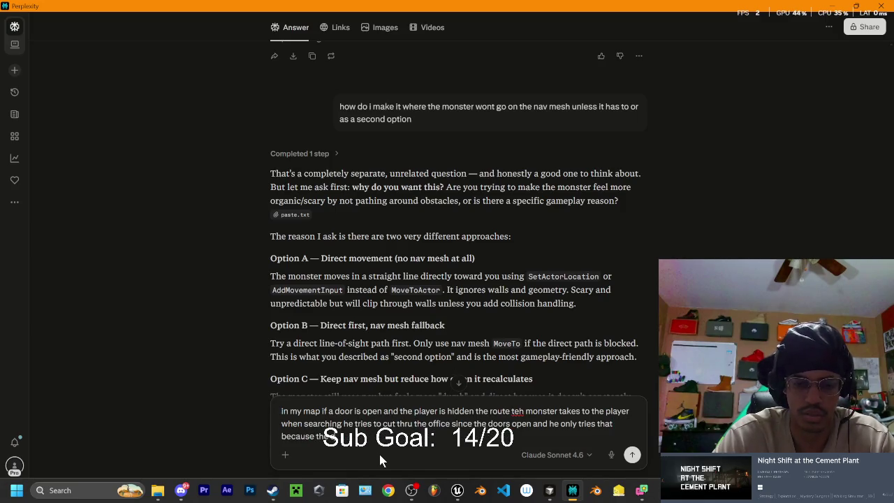
text(e monster is set to find me less)
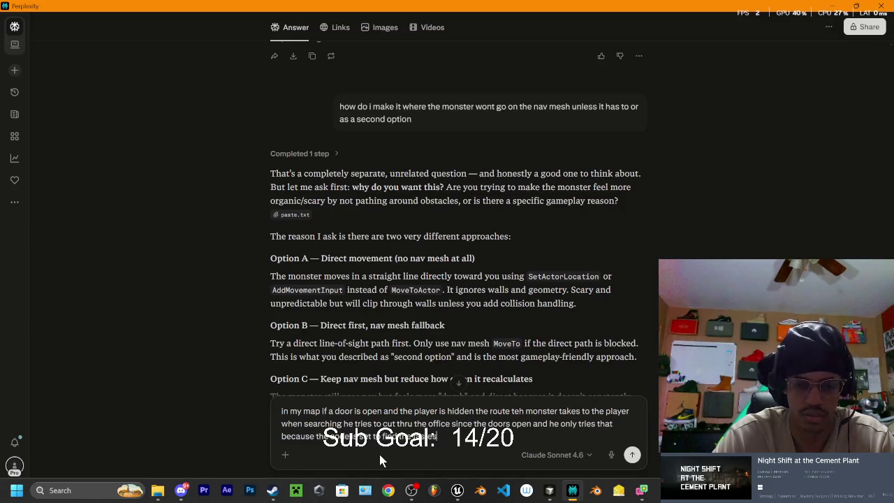
key(BackSpace)
key(BackSpace)
key(BackSpace)
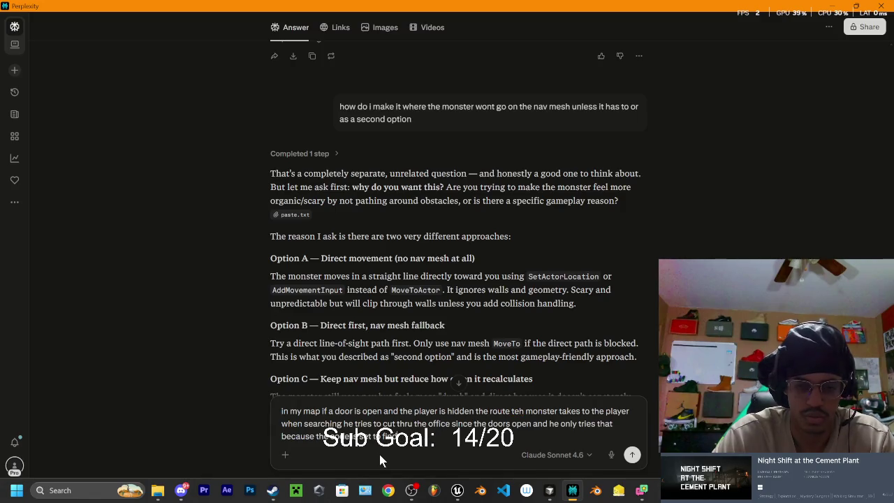
key(BackSpace)
key(BackSpace)
key(BackSpace)
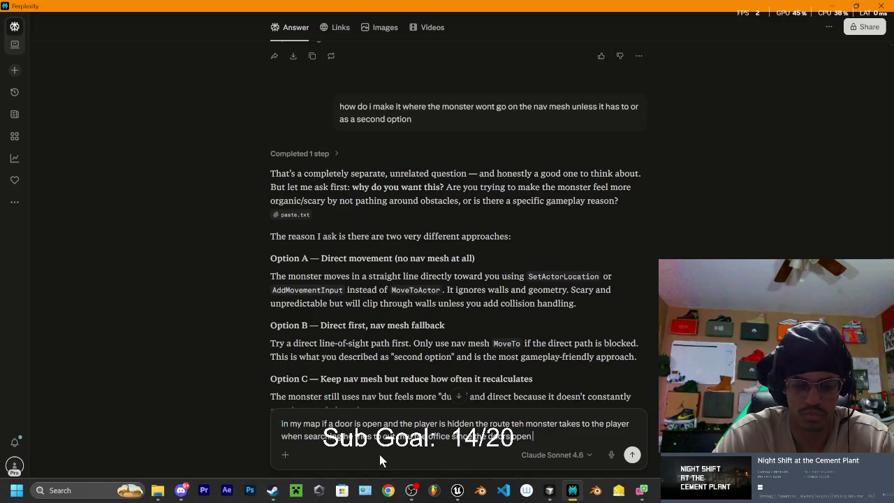
text(, he tries to find the fastest)
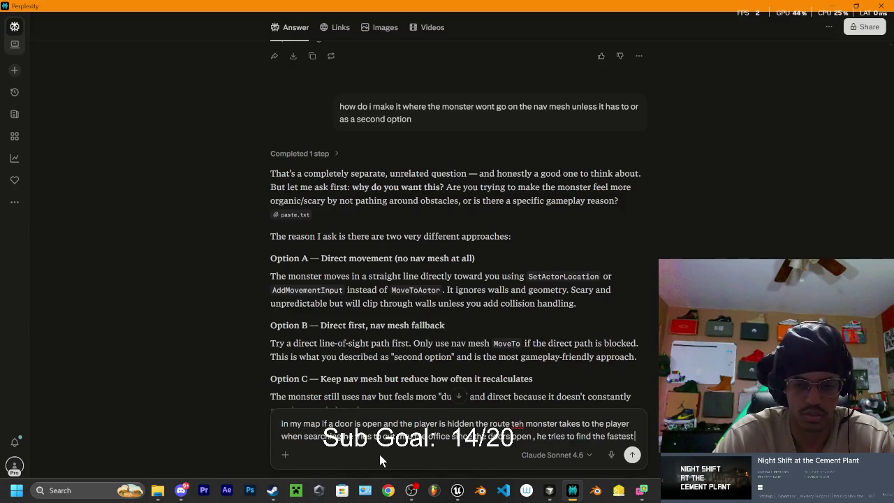
text( route to the)
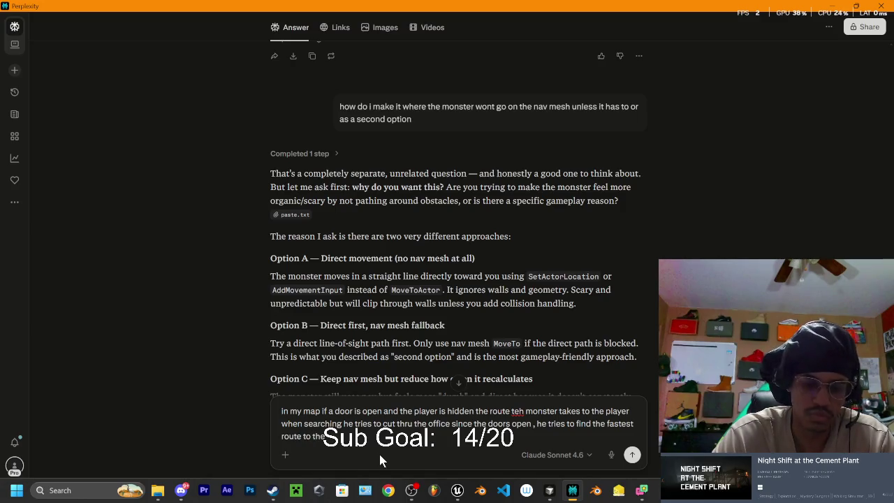
text( locker end)
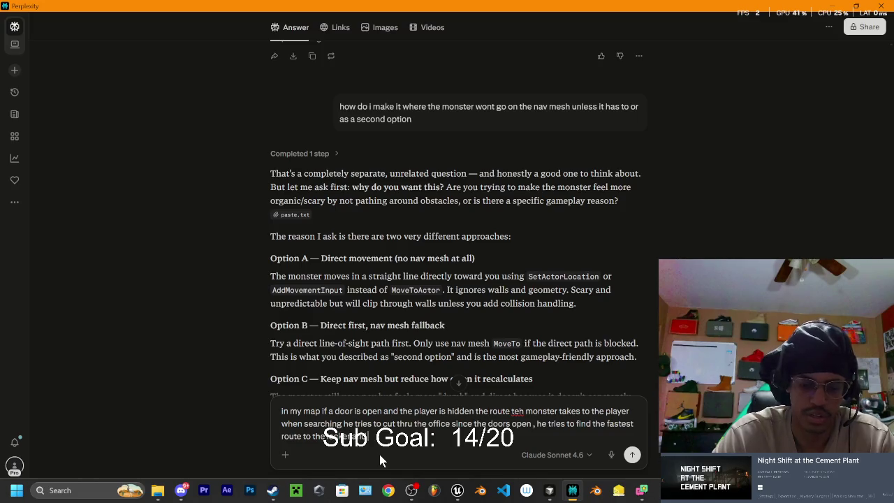
text(p going)
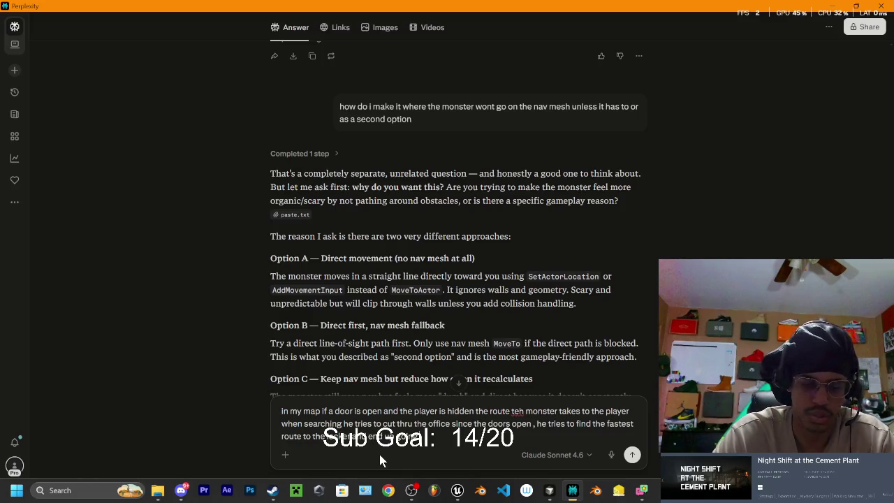
text( thind)
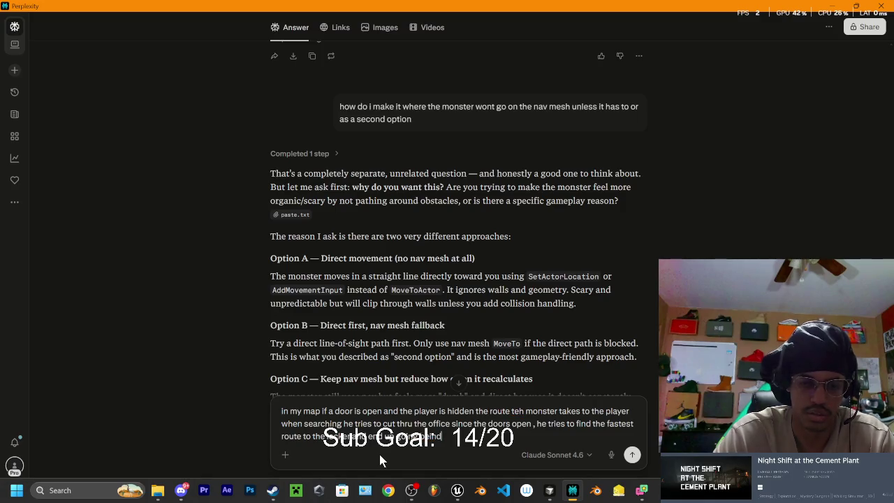
text( the locker)
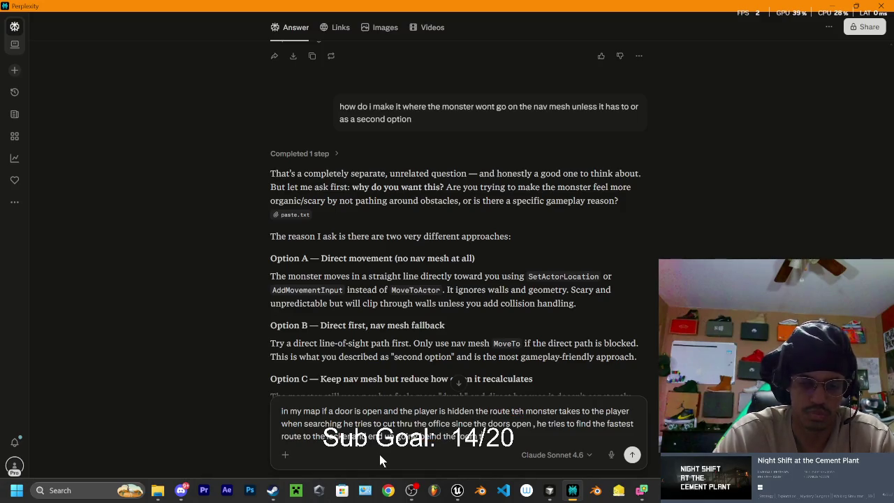
key(BackSpace)
key(BackSpace)
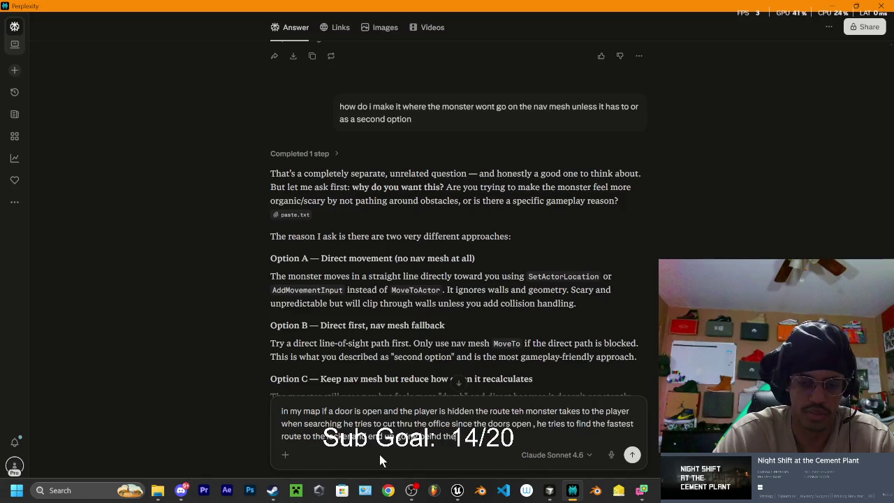
text( locker)
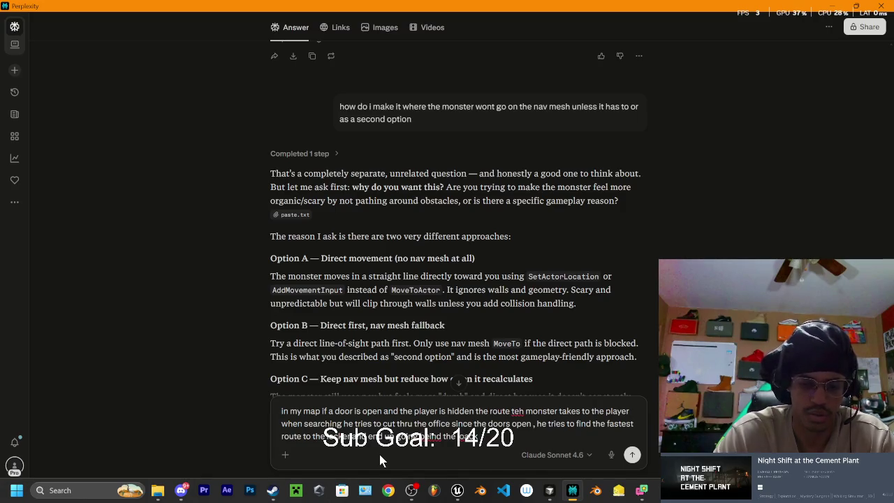
text( because)
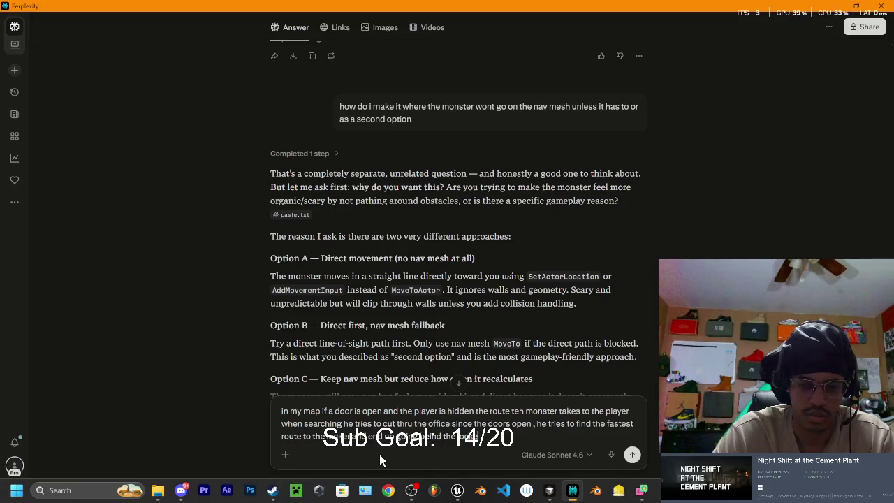
text( hes in)
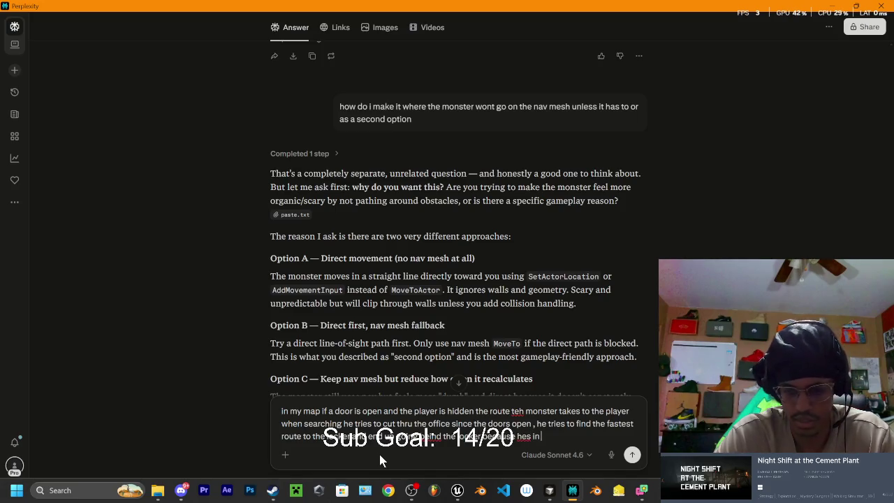
text( the room. s)
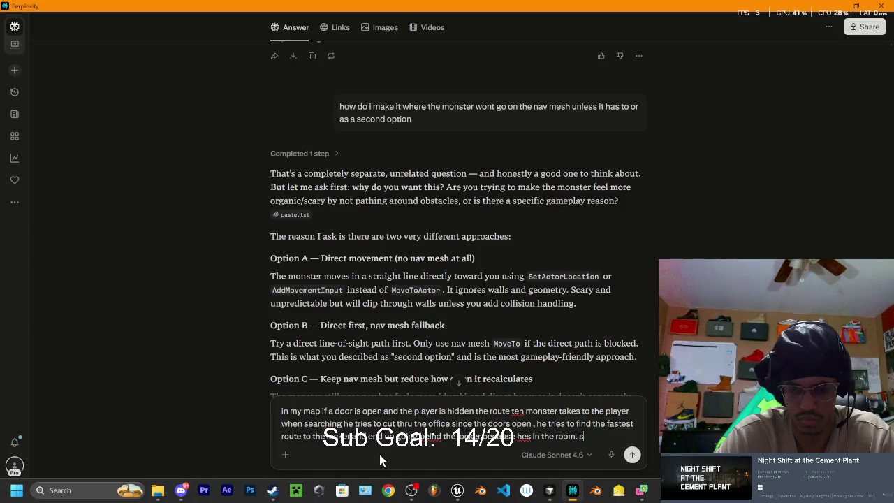
text(o he does his)
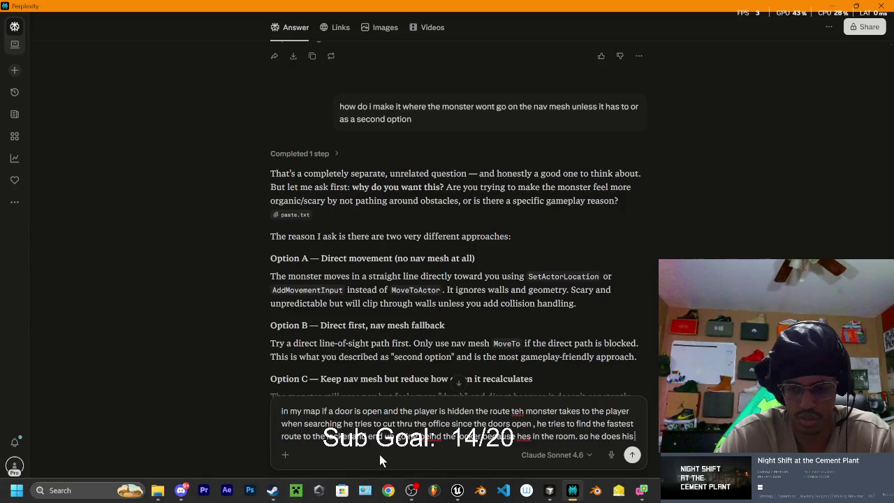
text( bang animations basic)
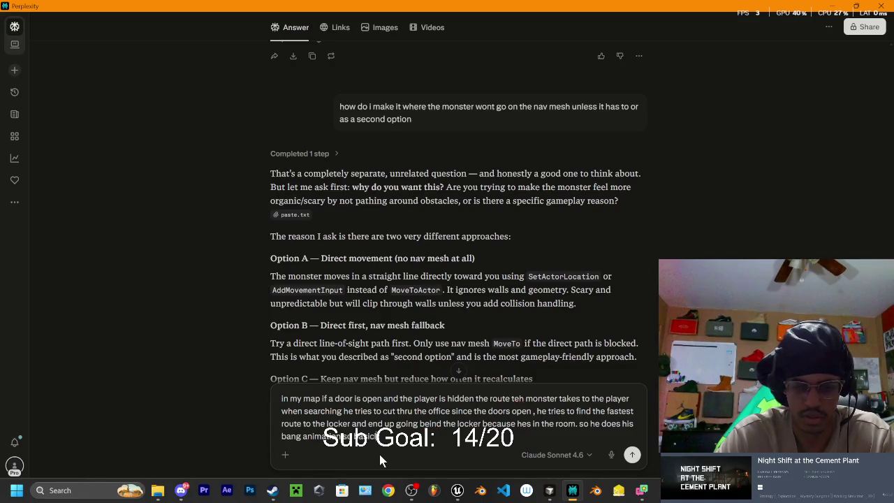
text(ally mo)
text(nt to only g)
text(o after)
text( th)
text(e office if the)
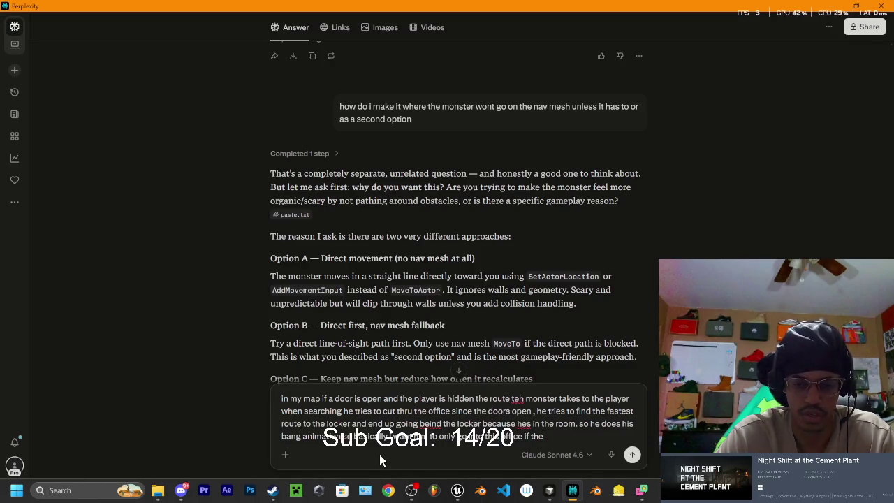
text( plahy)
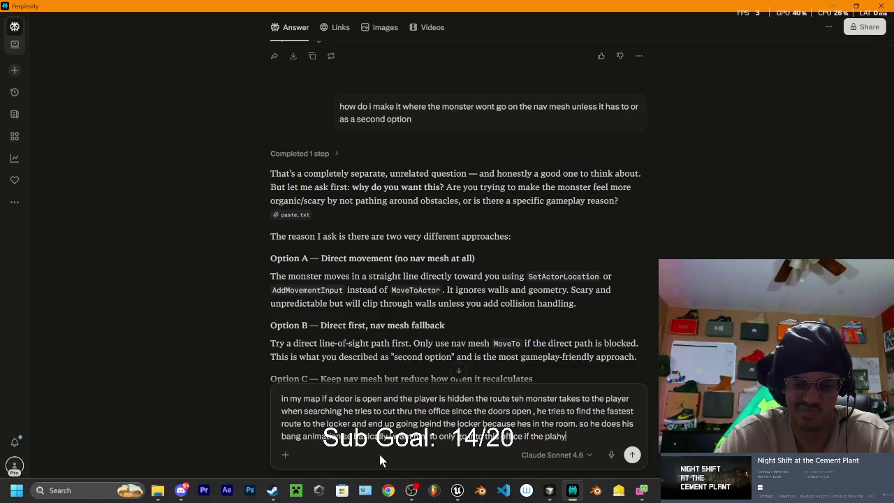
key(BackSpace)
key(BackSpace)
text(yer is in)
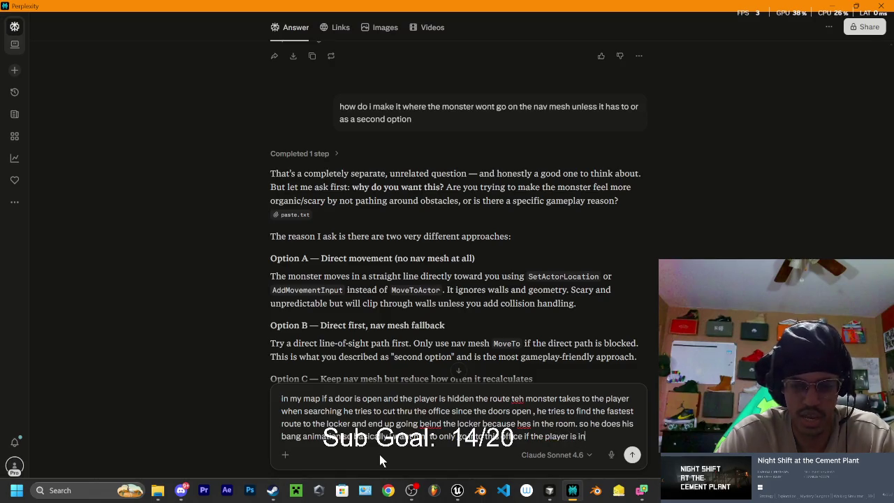
text( office)
key(Return)
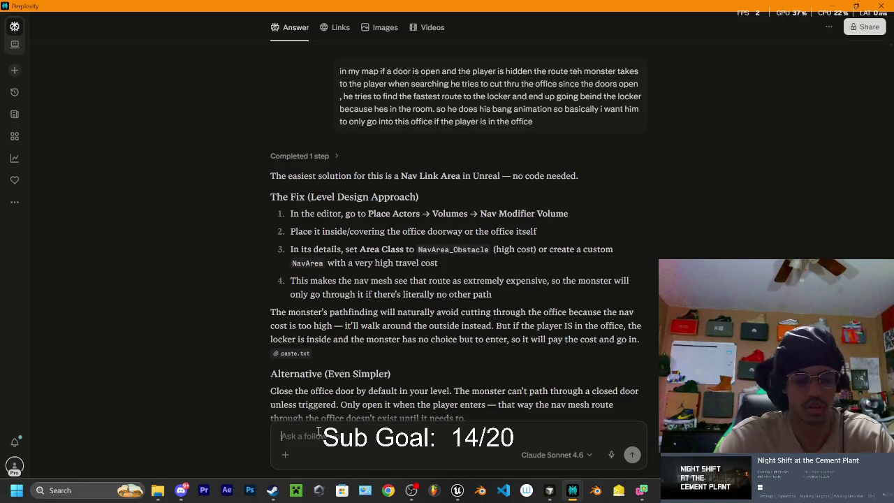
Reply that the area should be a second choice, not an obstacle, and ask how to make a custom one
text(i dont want)
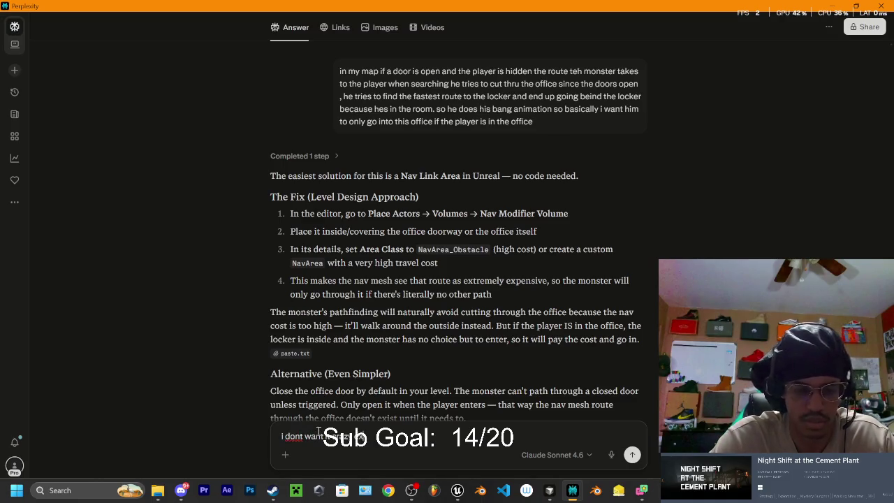
text(e i need it)
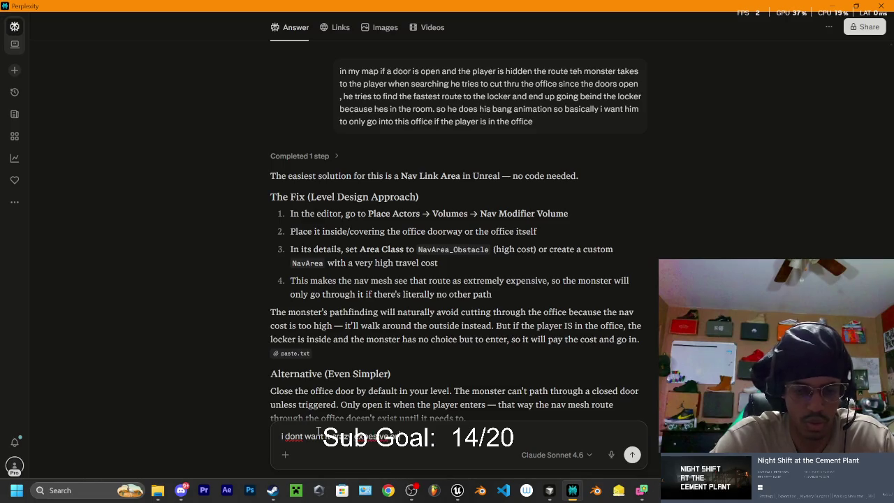
text( as an)
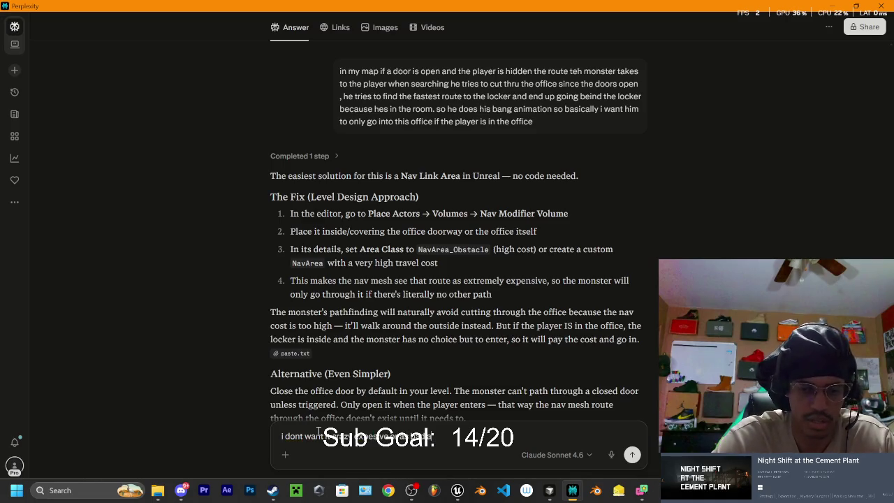
text( obstical i just want i)
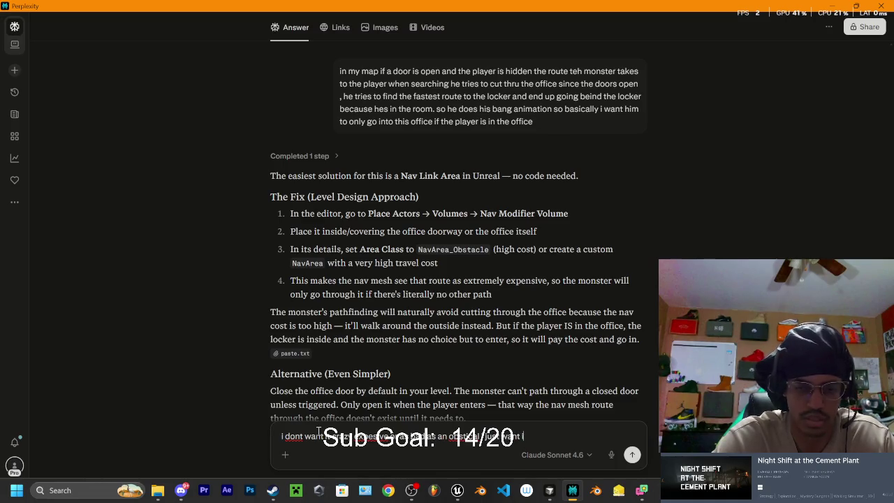
text( be)
key(BackSpace)
key(BackSpace)
text(a)
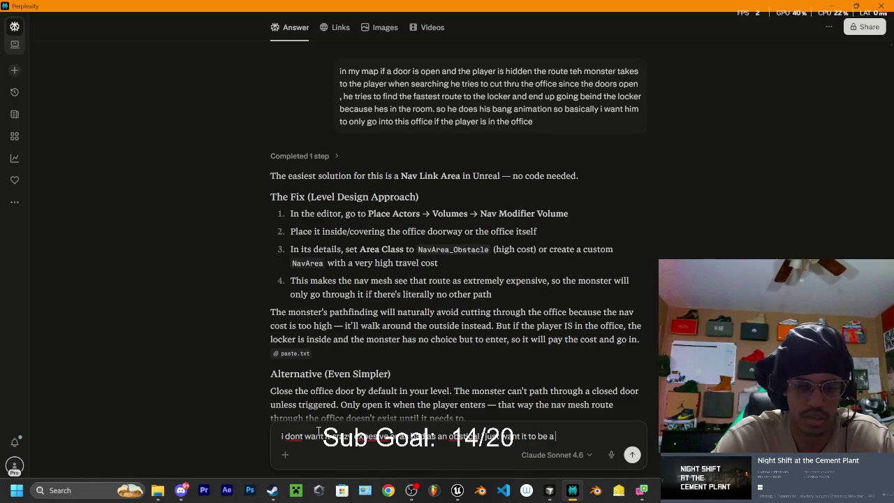
text( second choice nothing cra)
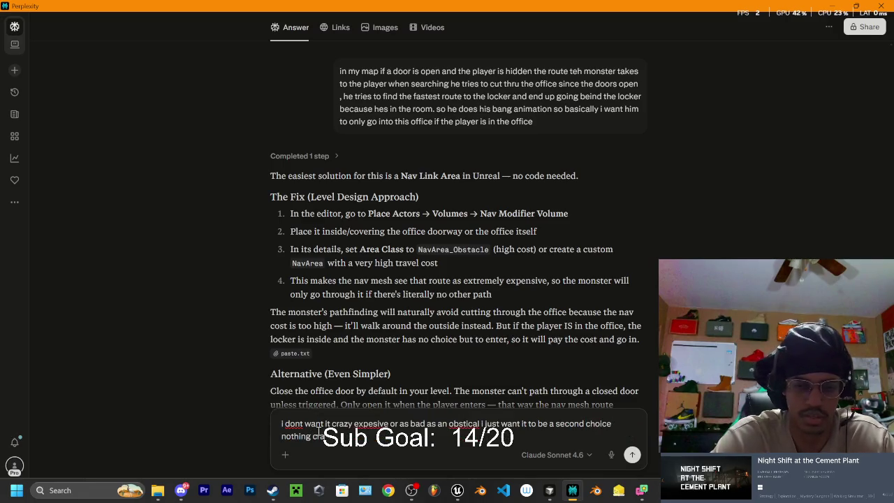
text(y how do)
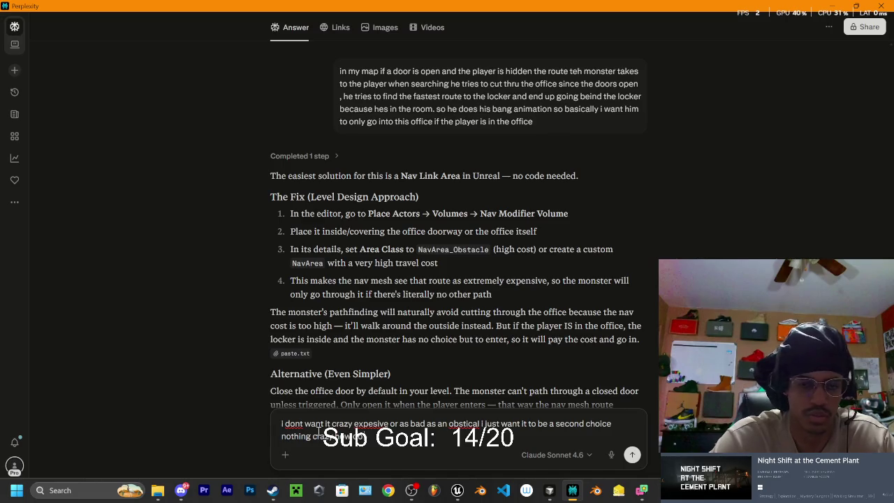
text( i my)
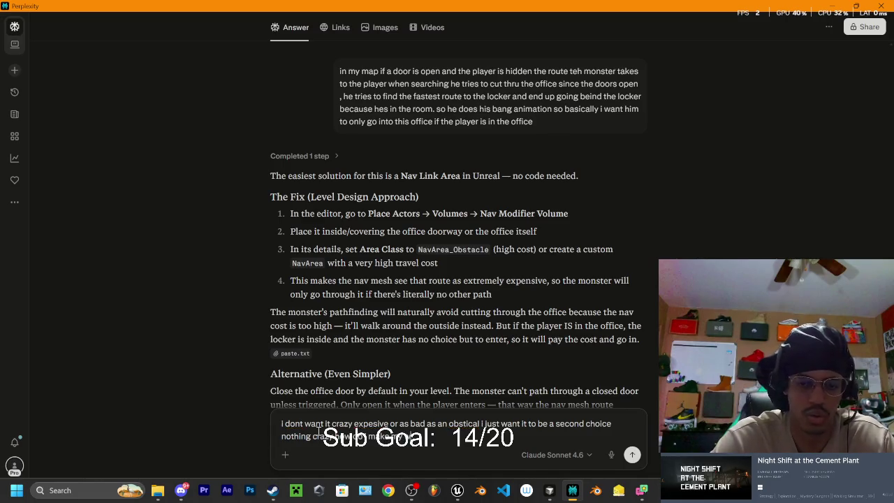
text( ai)
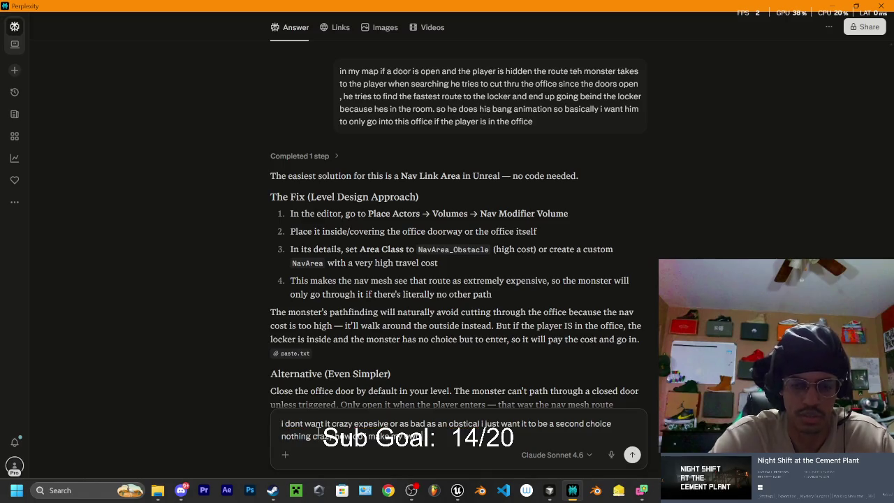
text(m o)
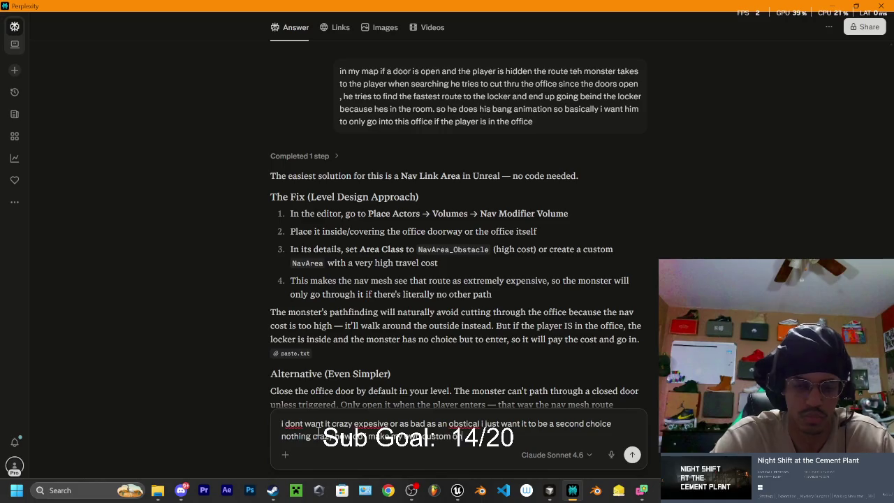
key(Return)
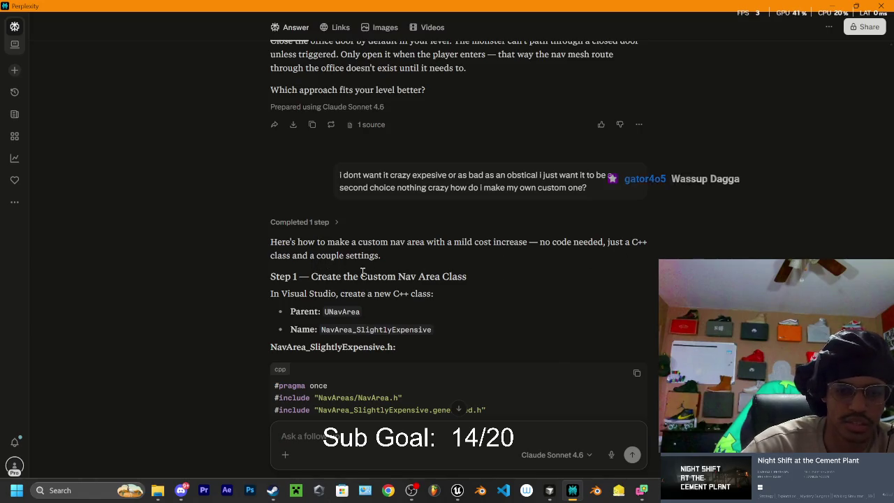
scroll(364, 269, down, 1)
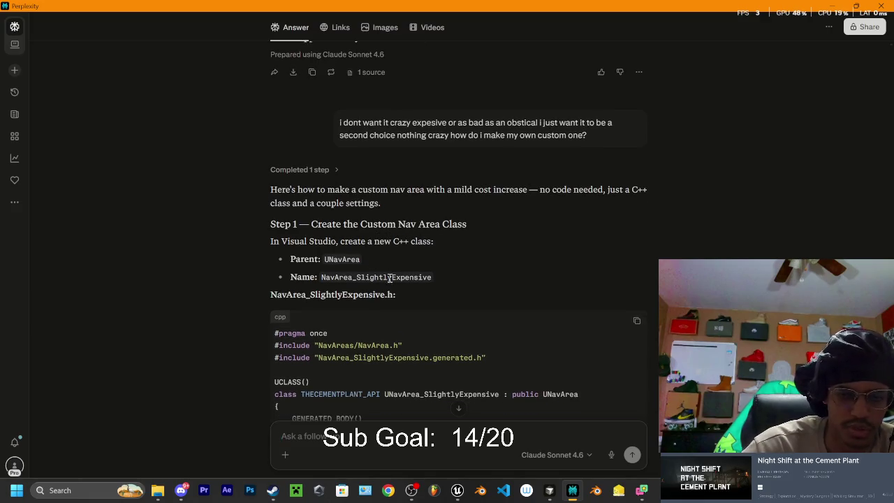
scroll(438, 262, down, 4)
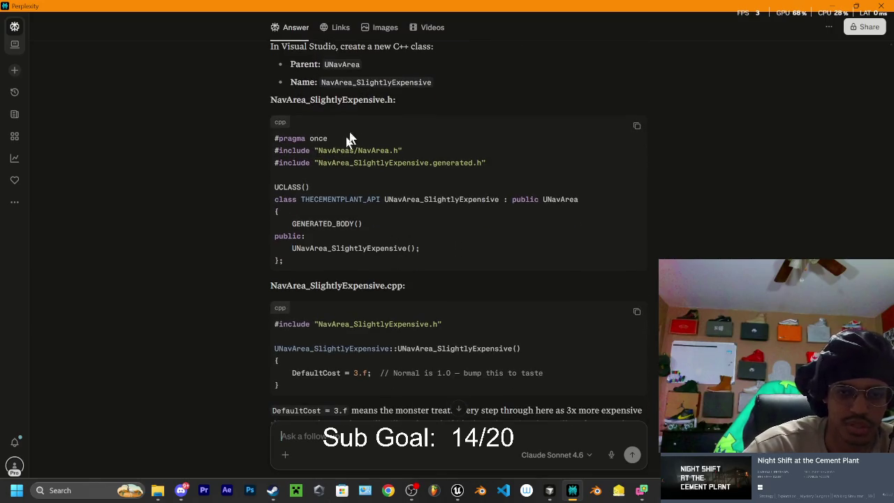
scroll(348, 141, down, 1)
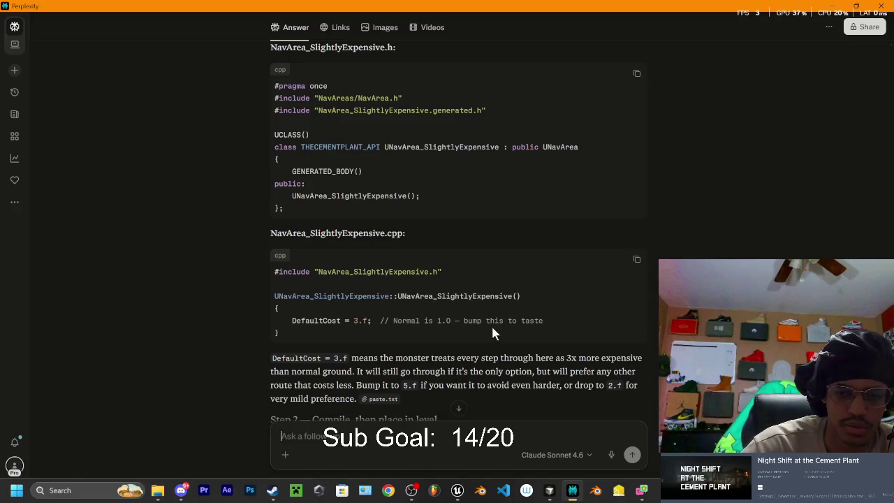
scroll(487, 332, down, 2)
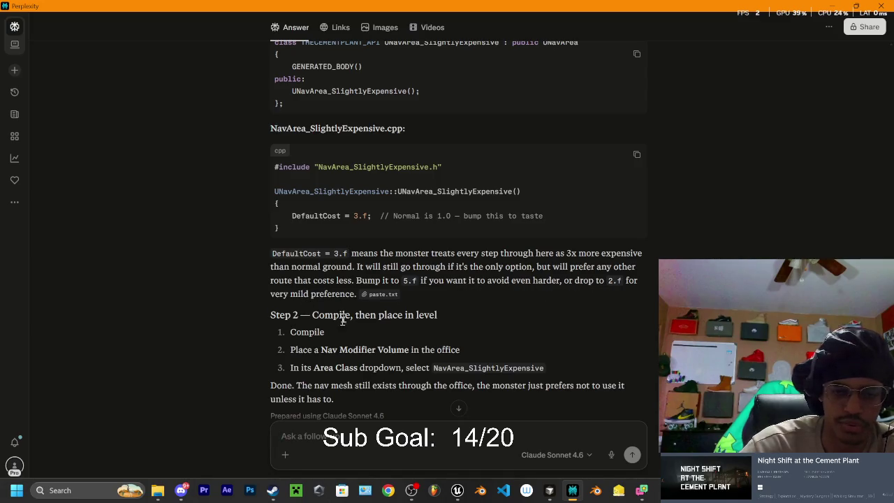
scroll(384, 313, down, 1)
scroll(383, 297, up, 2)
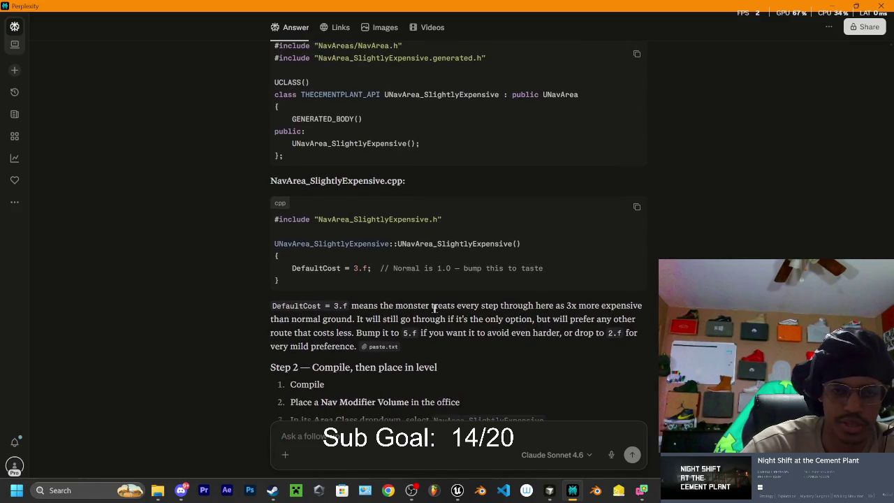
scroll(501, 347, up, 3)
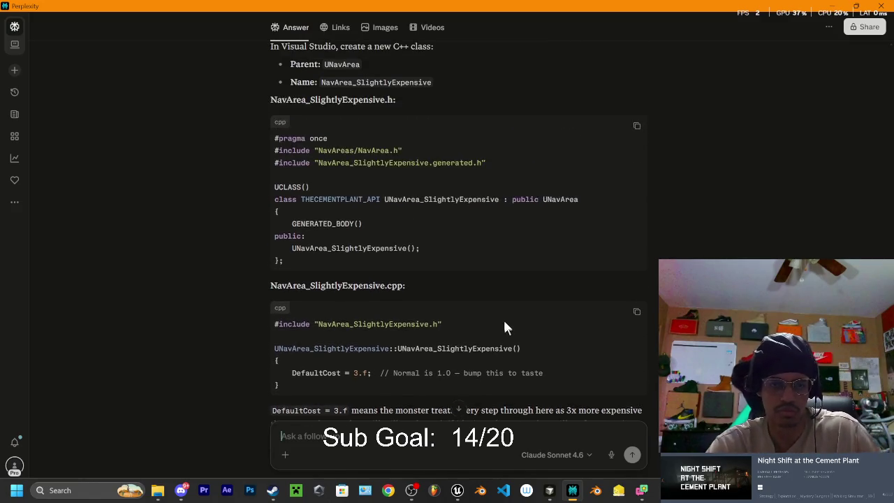
scroll(545, 331, up, 2)
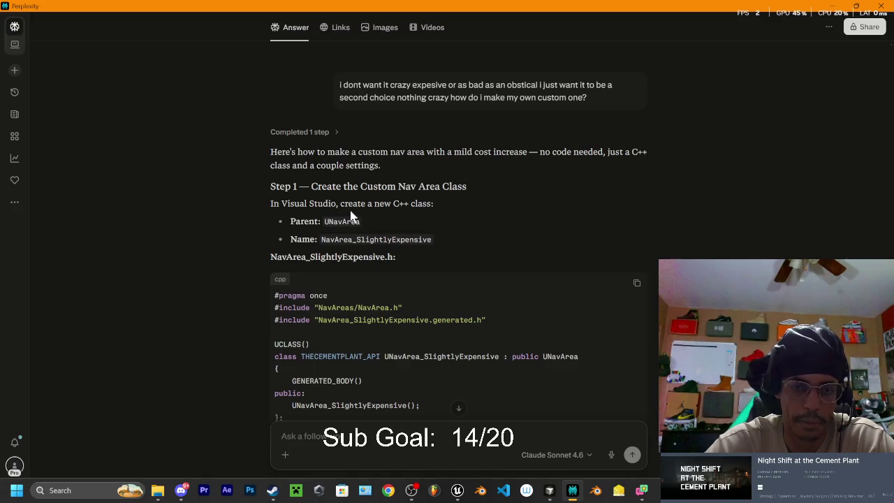
mouse_move(271, 152)
mouse_down()
mouse_move(450, 237)
mouse_move(572, 254)
mouse_move(595, 346)
mouse_move(565, 324)
mouse_move(494, 342)
mouse_up()
Select the class name NavArea_SlightlyExpensive shown next to Name: in Step 1 of the answer
scroll(573, 254, down, 5)
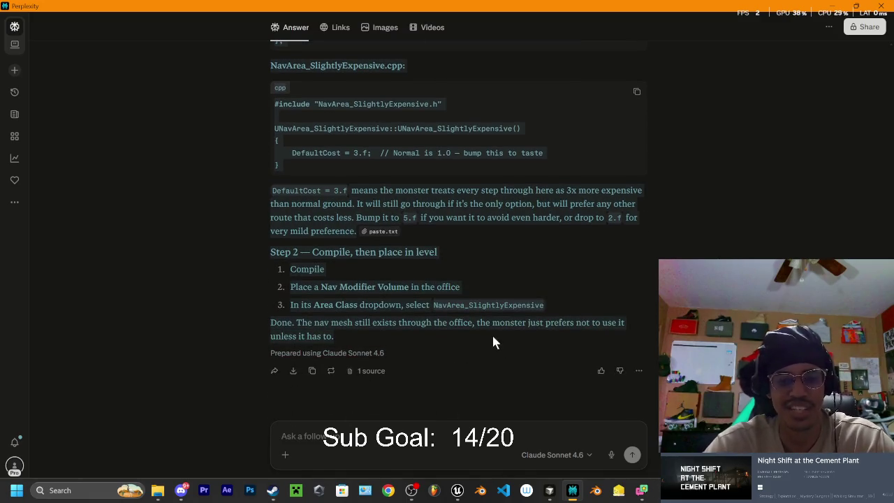
scroll(552, 228, up, 3)
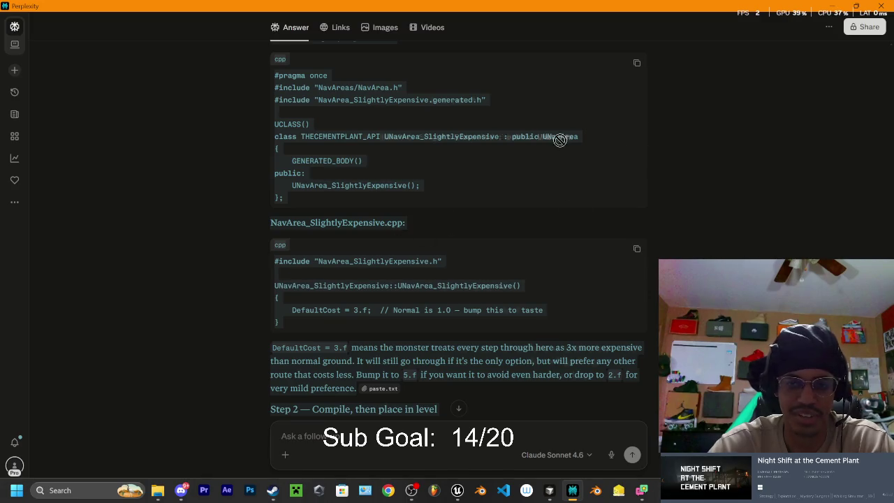
scroll(531, 160, up, 3)
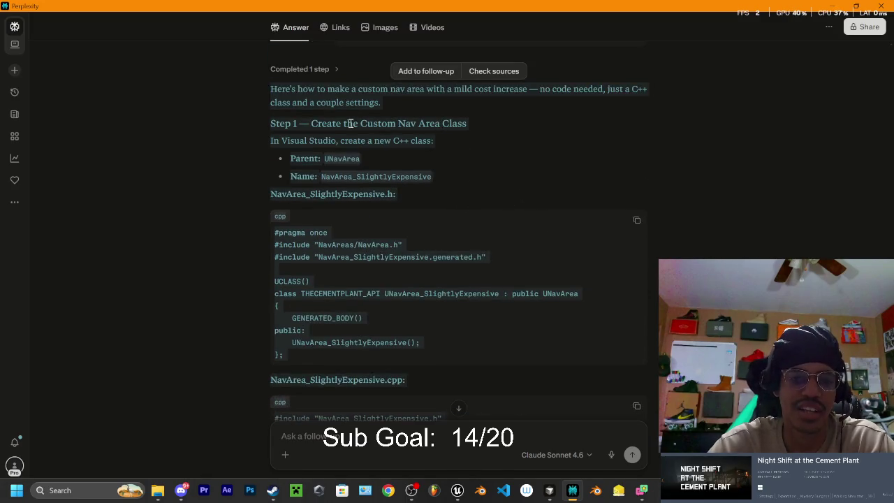
click(265, 139)
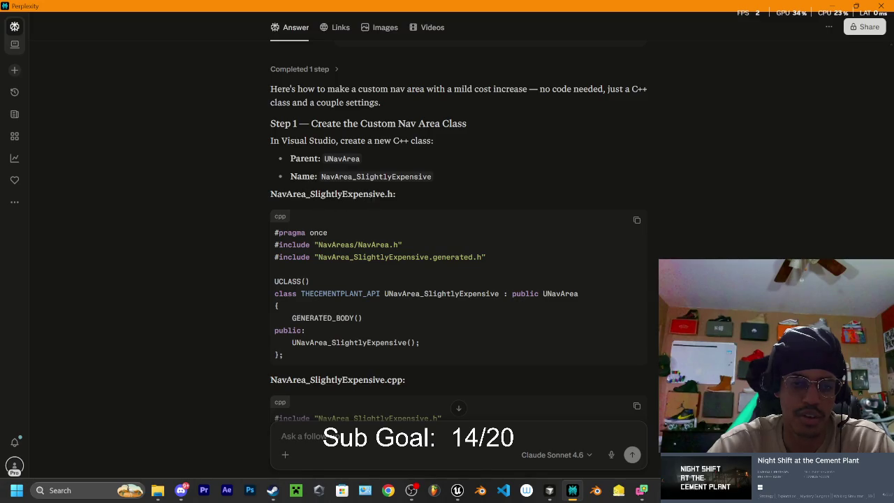
drag(323, 176, 434, 179)
key(ctrl+c)
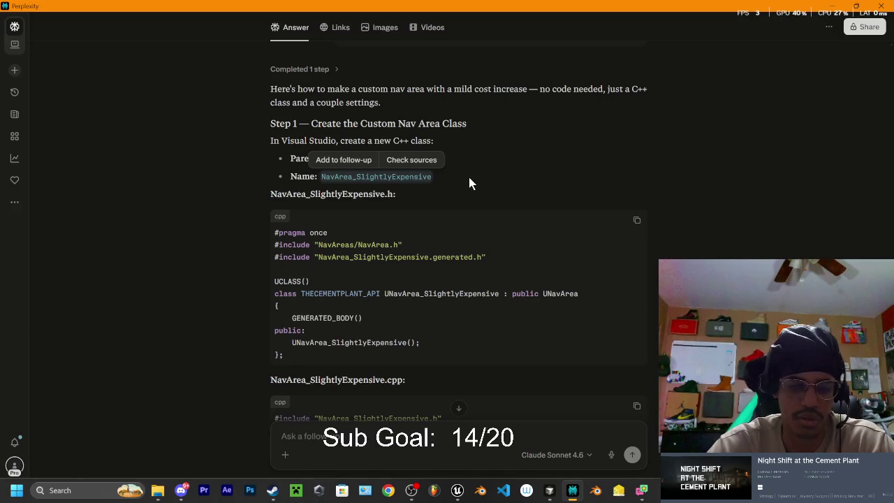
In the Unreal Editor's Content Drawer, open the C++ Classes > TheCementPlant folder
mouse_move(187, 494)
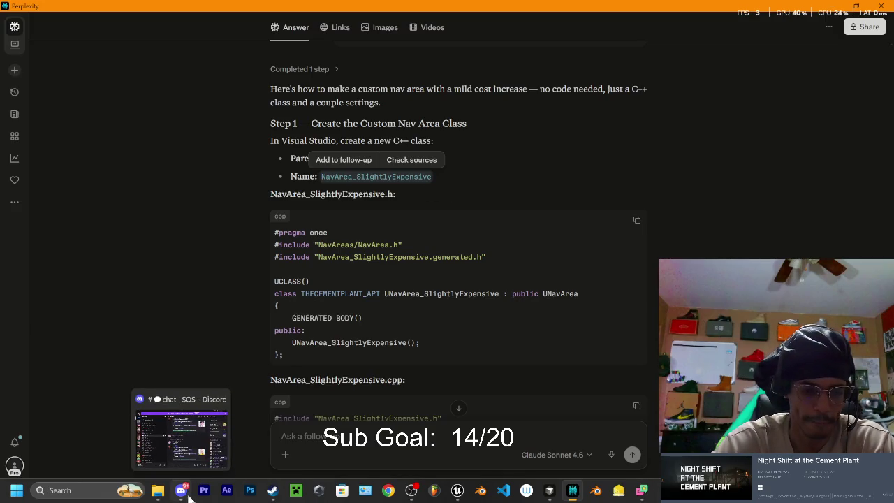
click(458, 490)
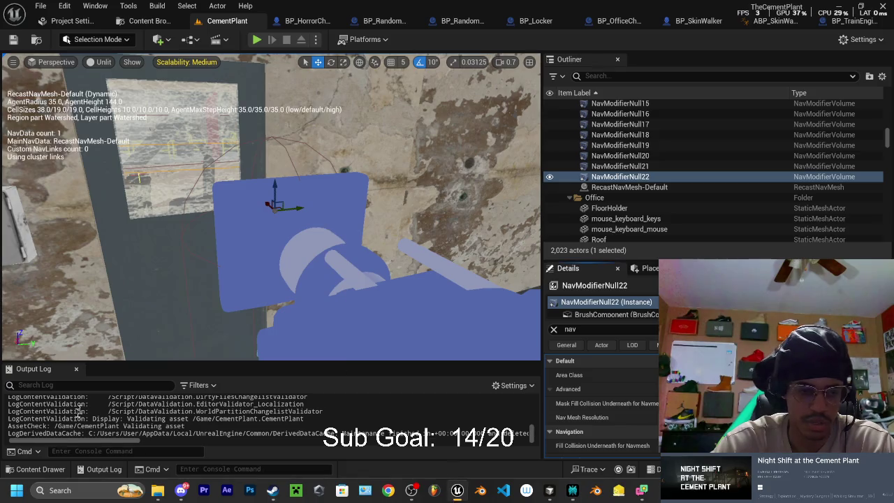
click(40, 470)
scroll(78, 411, down, 5)
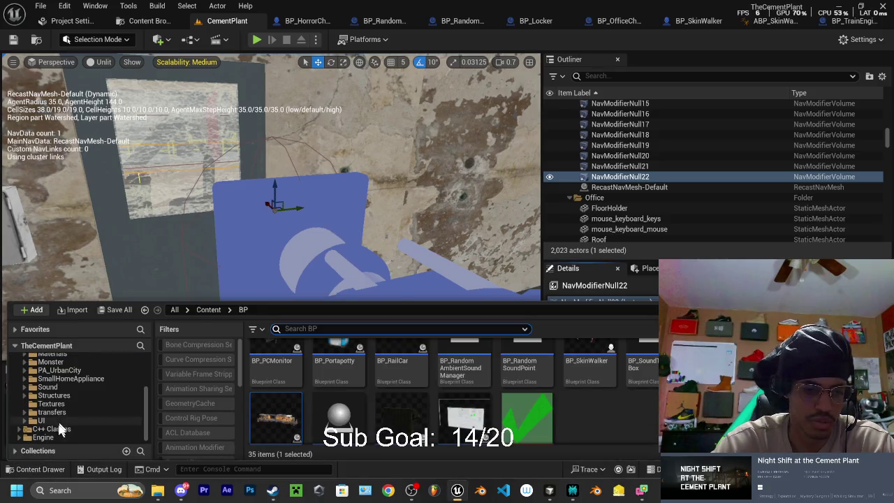
click(60, 428)
click(285, 380)
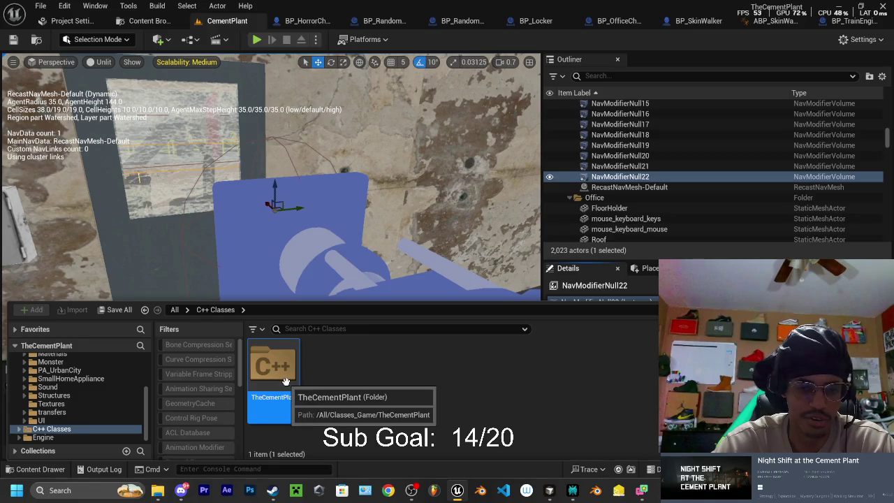
double_click(285, 381)
Start a new C++ class there, choosing NavArea from All Classes as the parent
scroll(369, 391, down, 2)
right_click(370, 393)
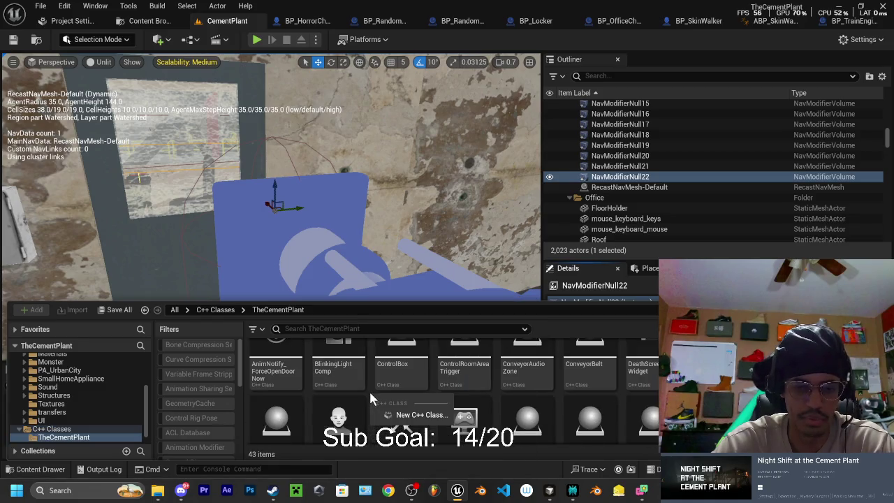
click(415, 415)
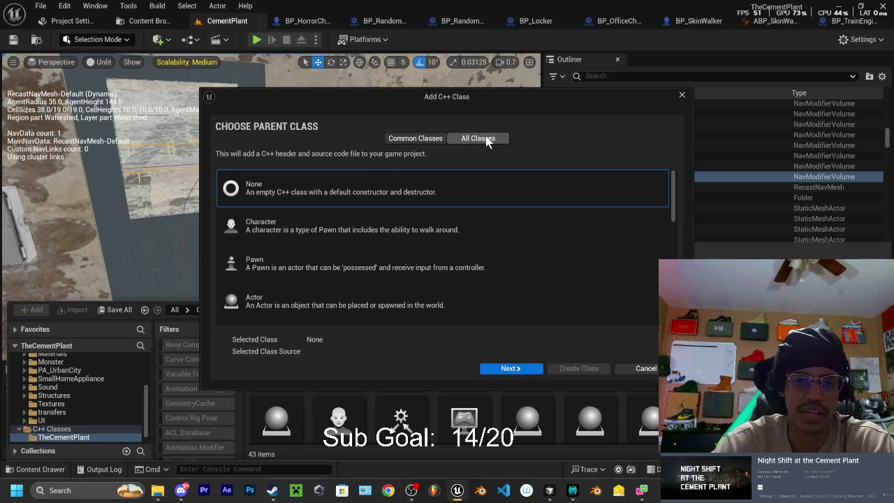
click(482, 139)
text(unava)
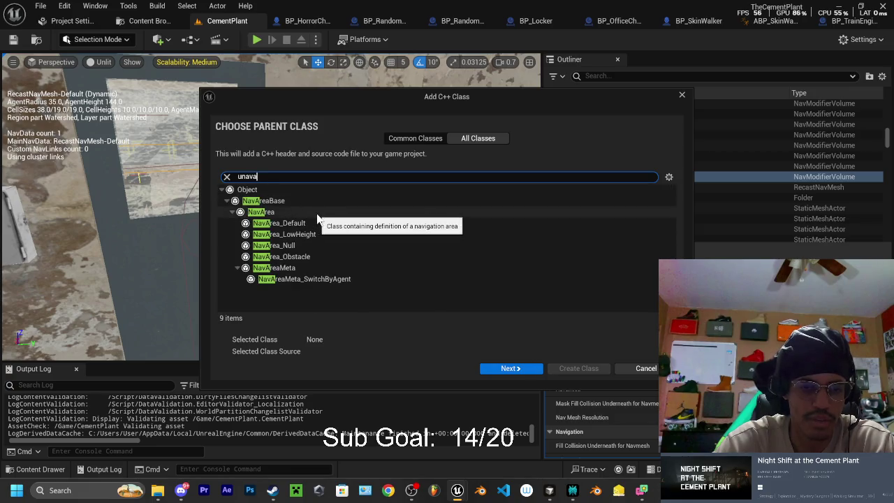
click(317, 213)
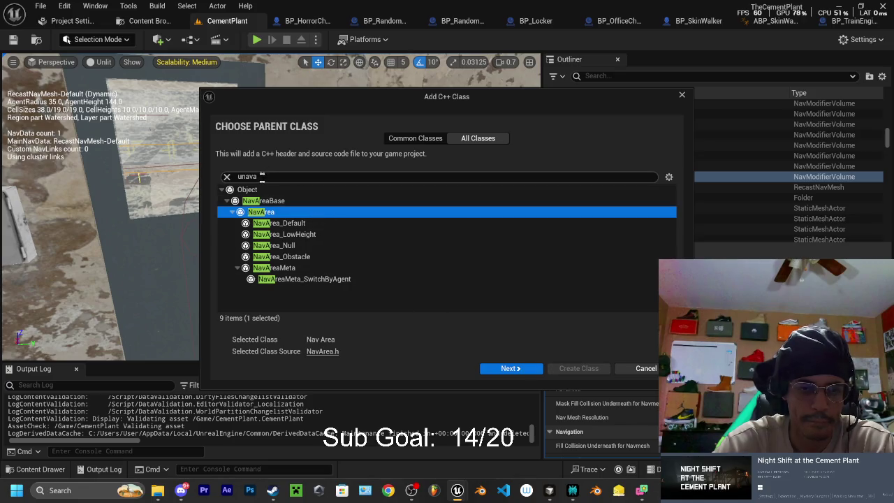
click(512, 369)
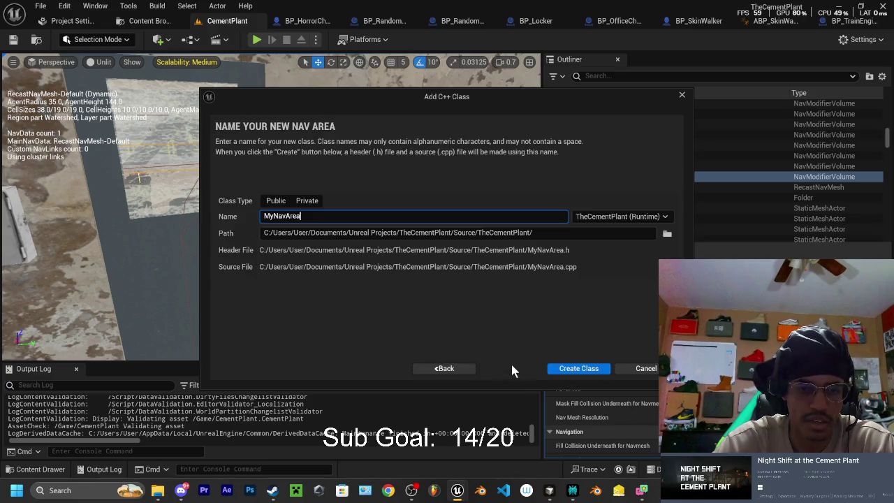
Name the class NavArea_SlightlyExpensive and create its files
drag(323, 218, 255, 220)
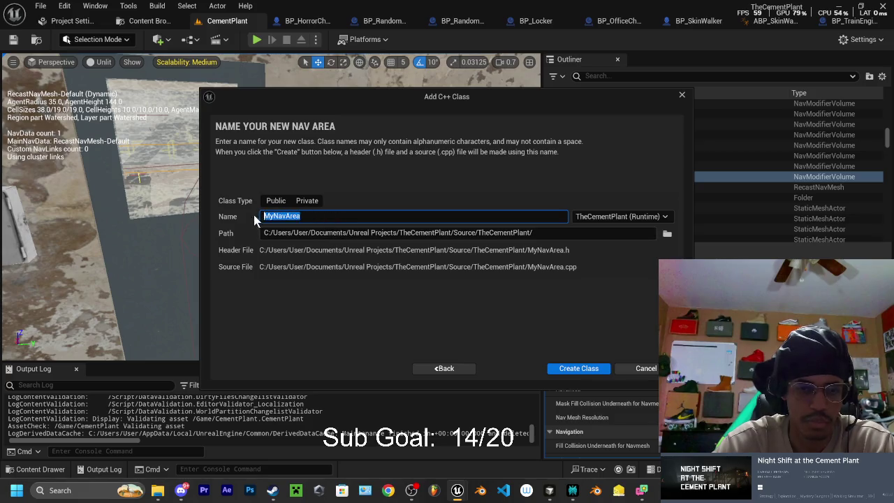
key(ctrl+v)
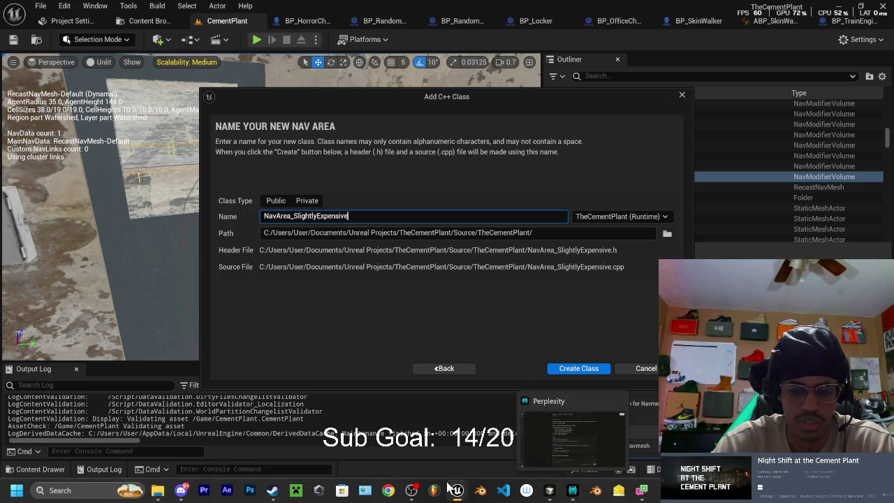
click(573, 493)
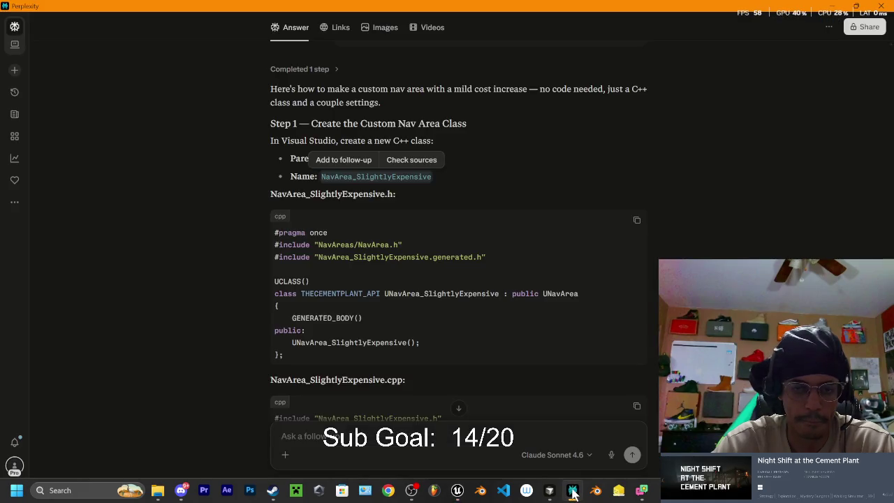
click(534, 187)
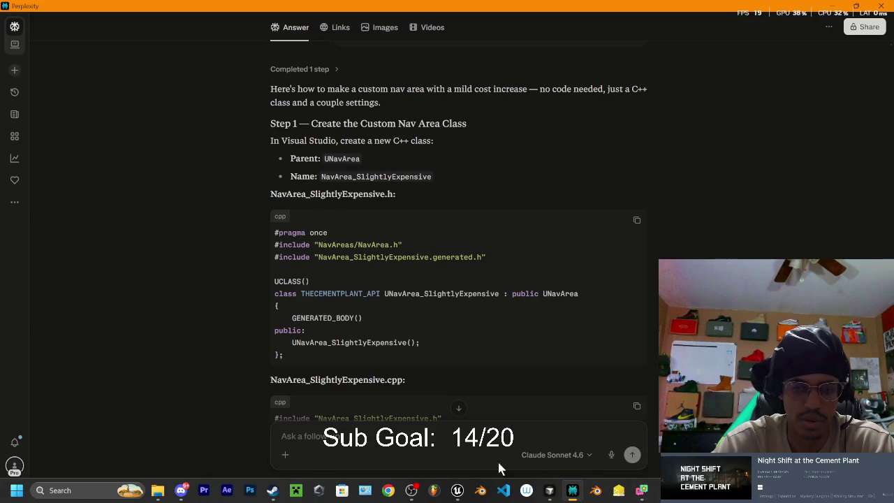
click(551, 492)
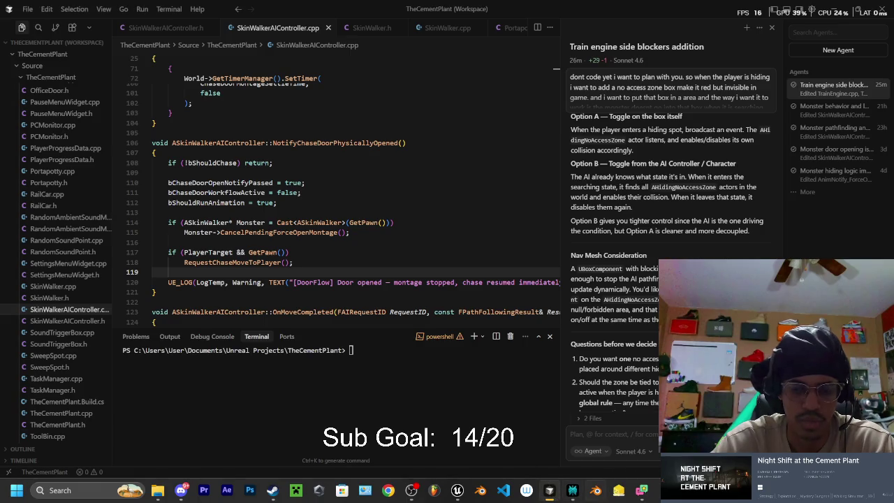
mouse_move(455, 494)
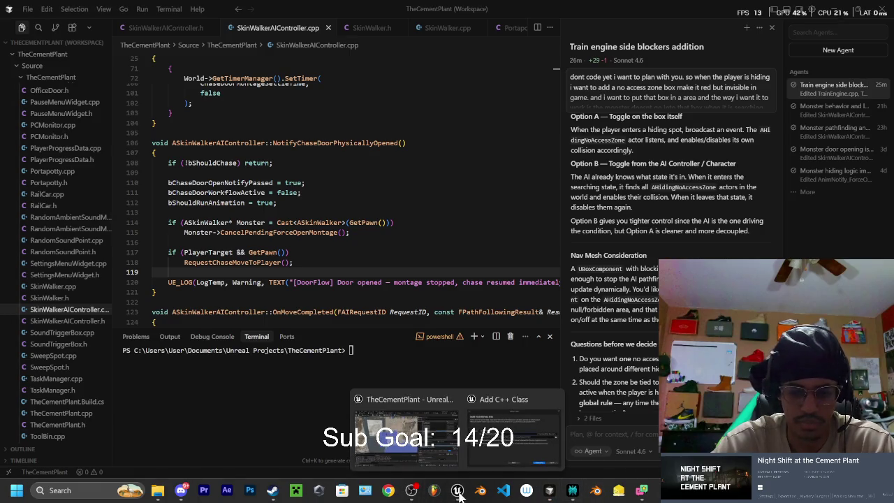
click(521, 430)
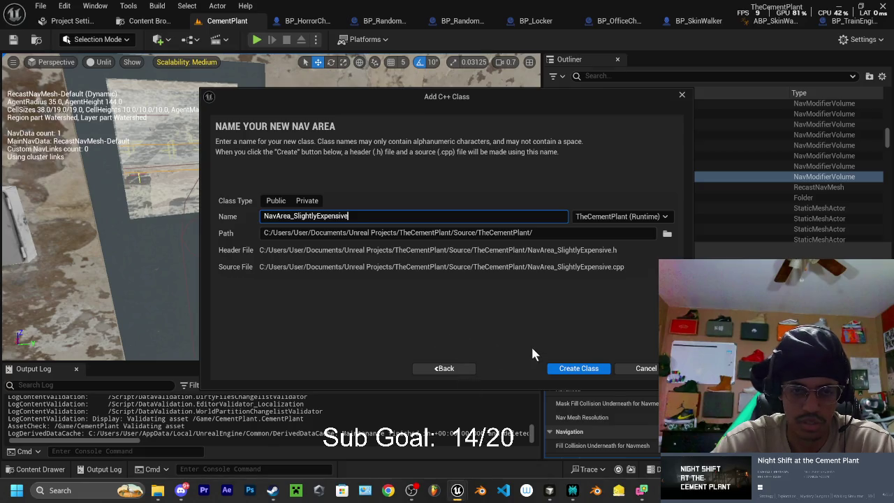
click(579, 368)
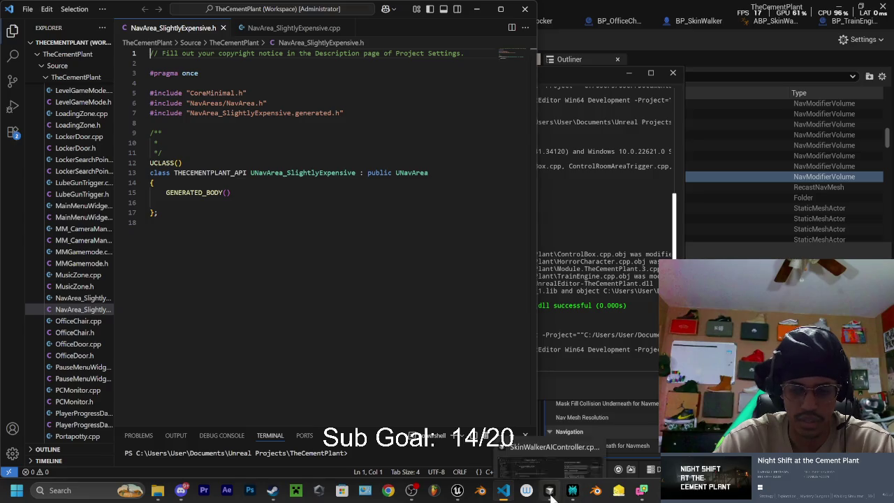
Paste Perplexity's UNavArea_SlightlyExpensive() constructor declaration into the header under public:, then open the .cpp
click(573, 491)
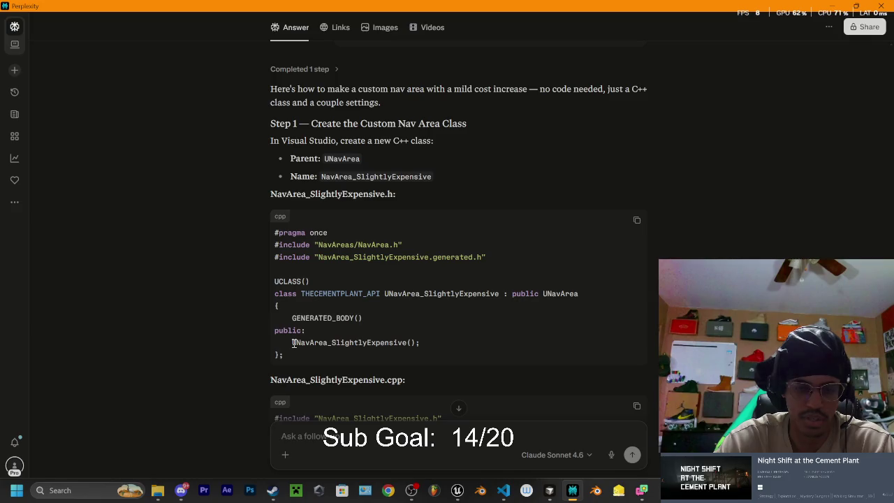
drag(293, 342, 441, 342)
key(ctrl+c)
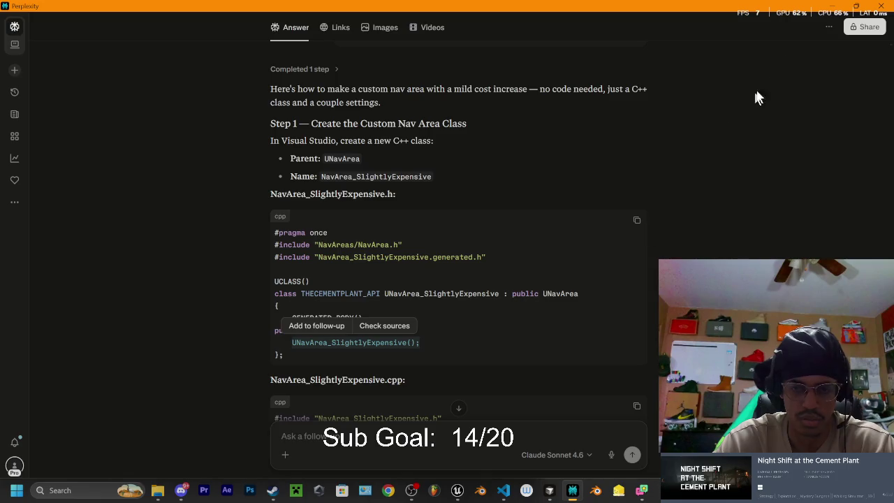
click(840, 4)
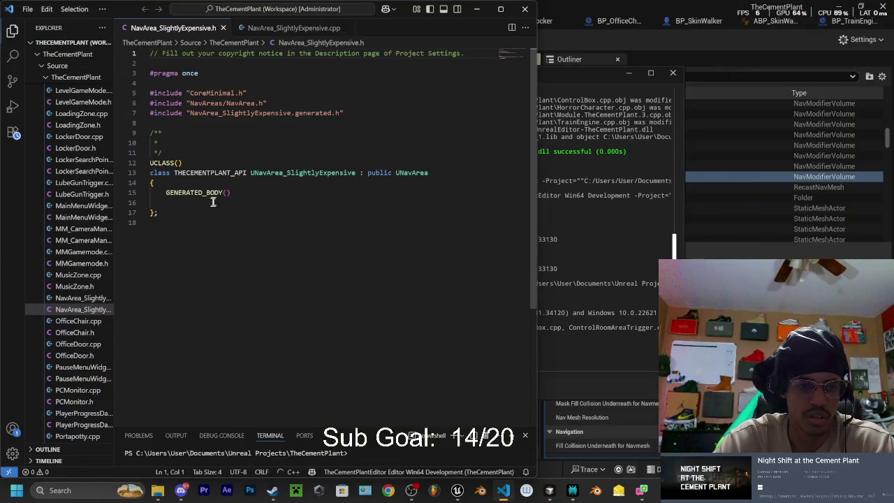
key(ctrl+v)
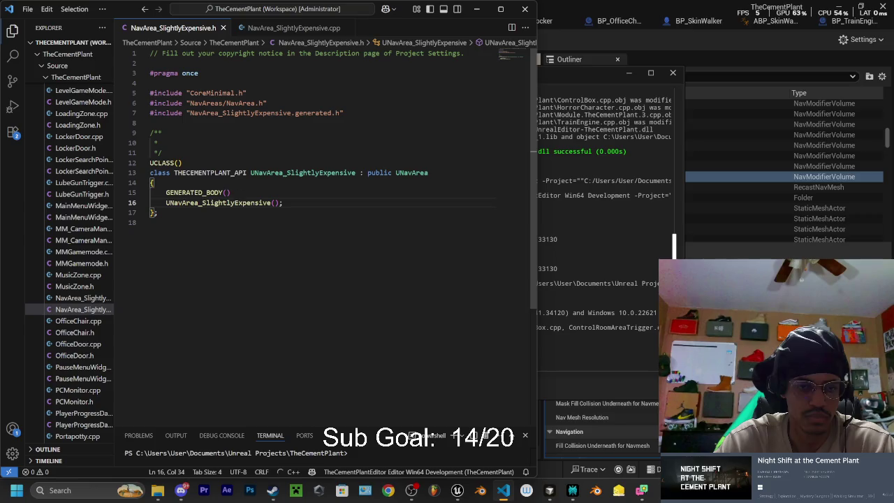
click(238, 194)
key(Return)
key(Return)
text(public:)
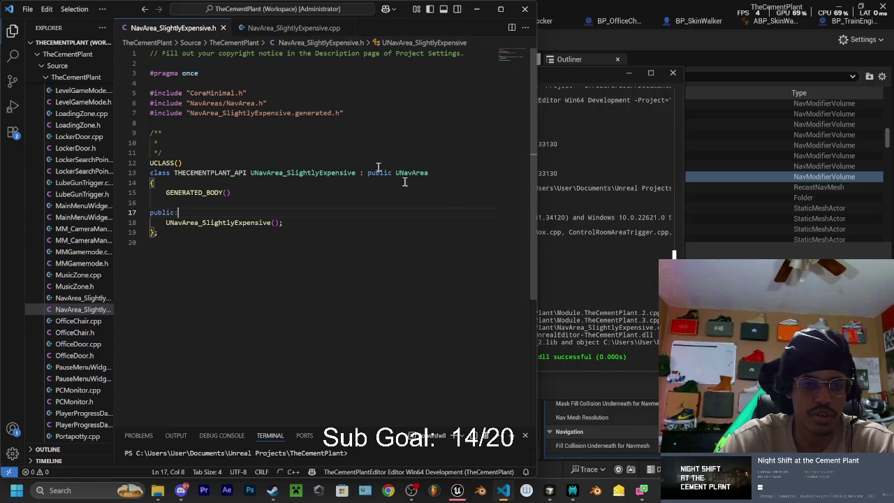
click(299, 29)
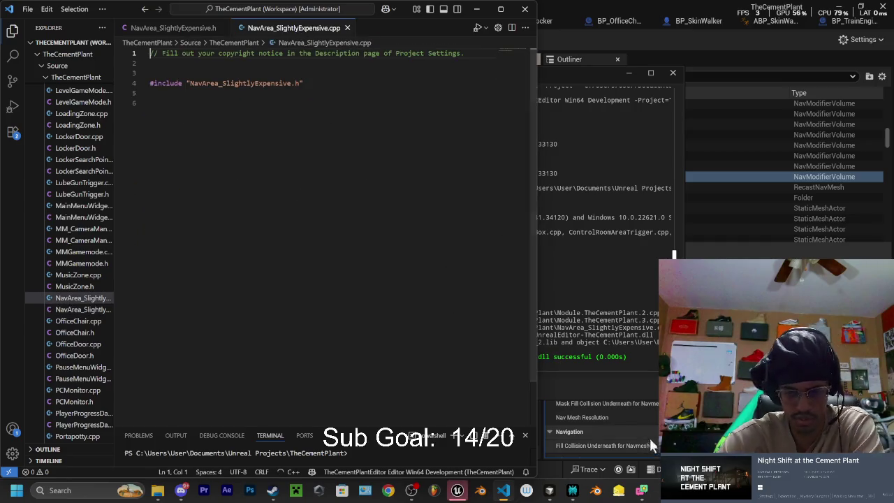
click(458, 493)
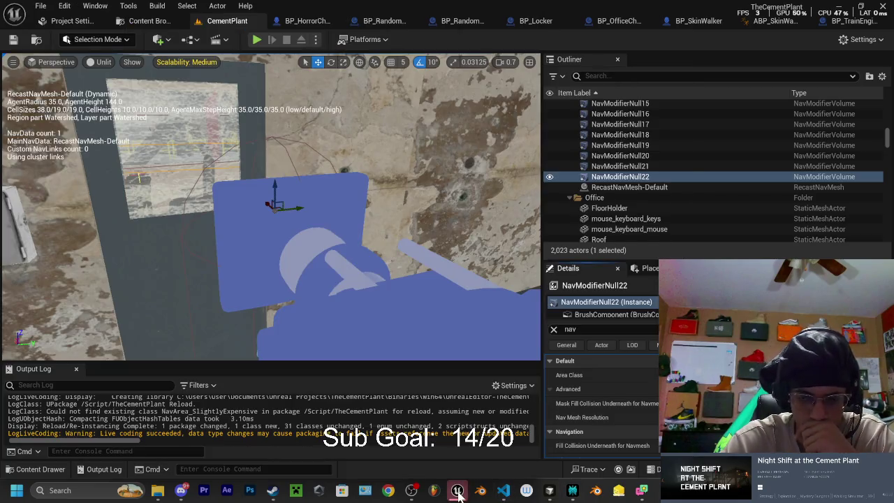
click(458, 492)
click(571, 492)
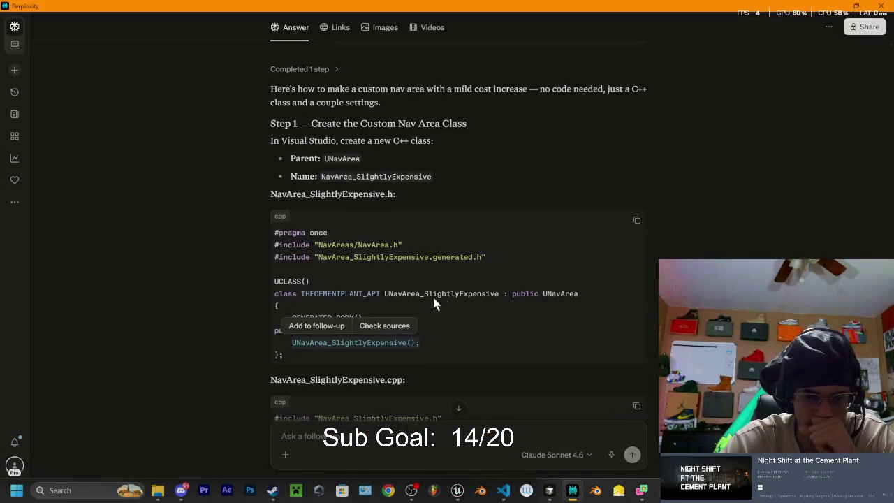
scroll(435, 299, down, 3)
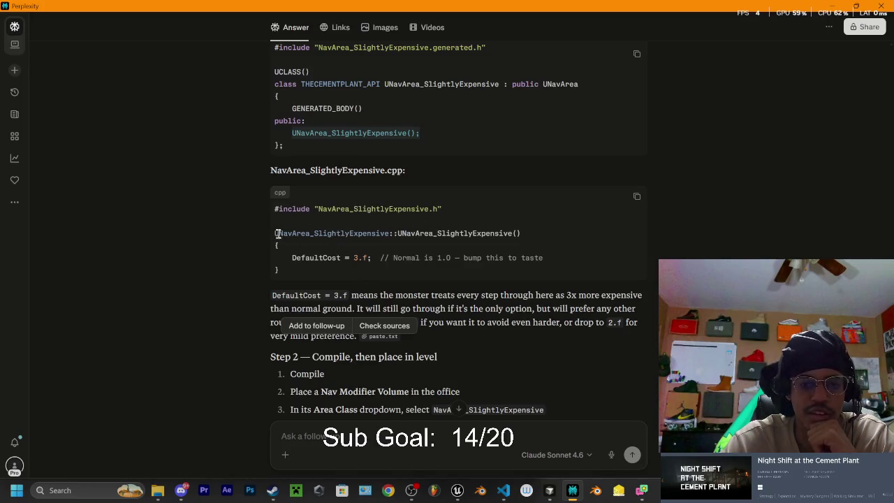
drag(274, 233, 308, 263)
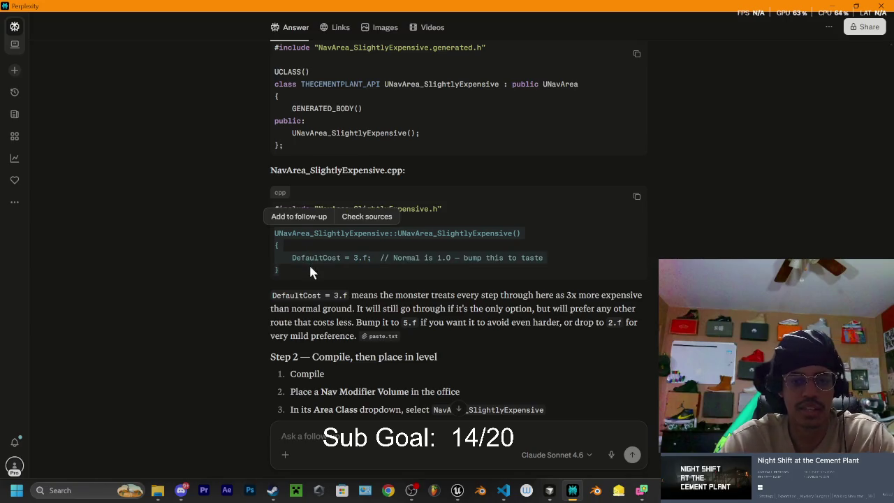
click(342, 244)
drag(292, 257, 561, 259)
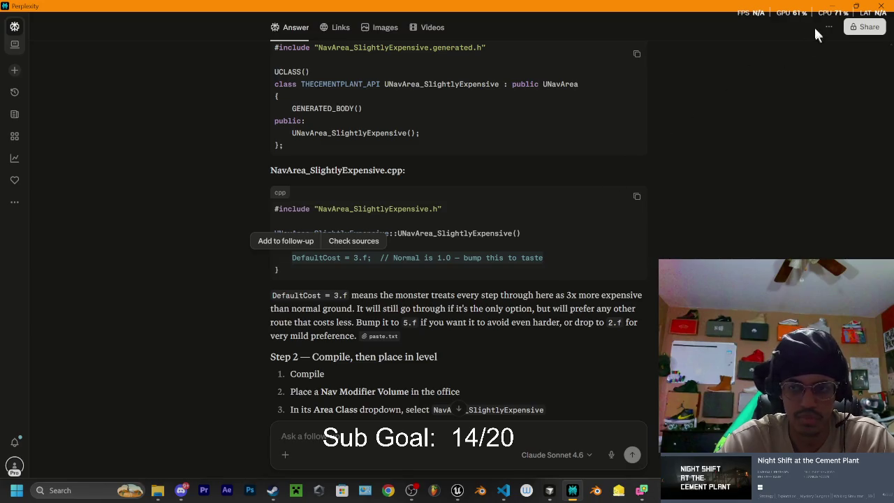
click(841, 5)
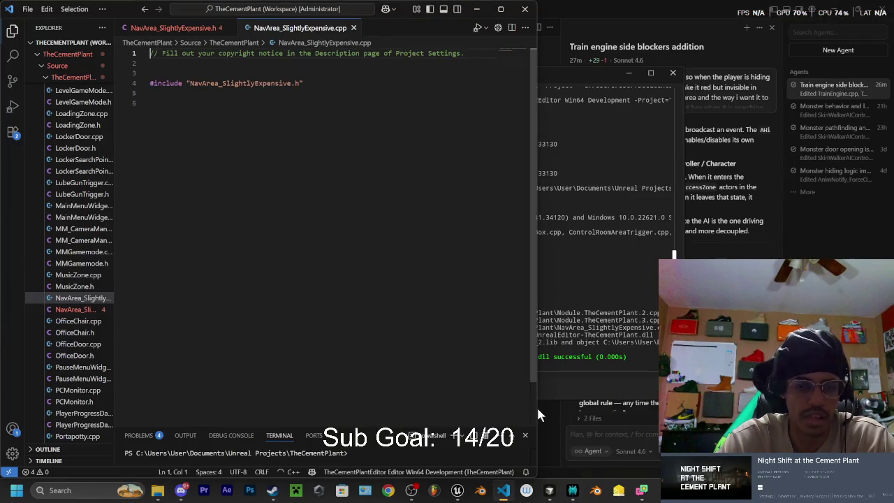
mouse_move(617, 494)
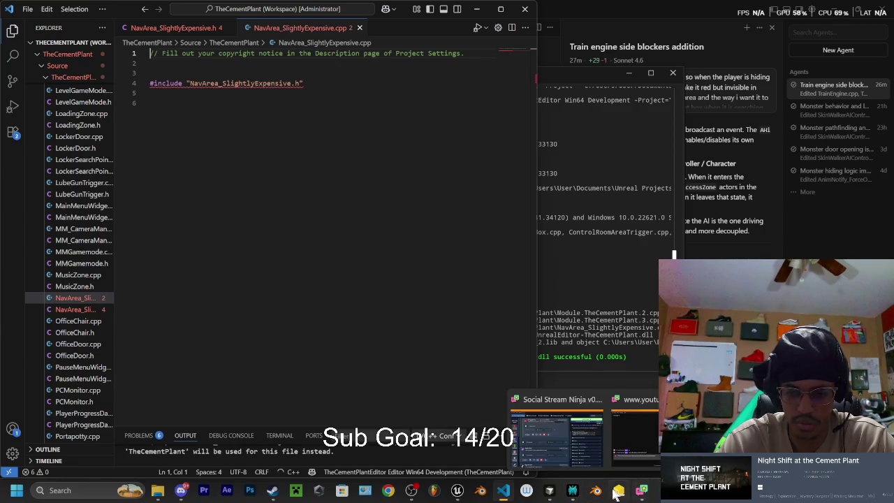
click(573, 491)
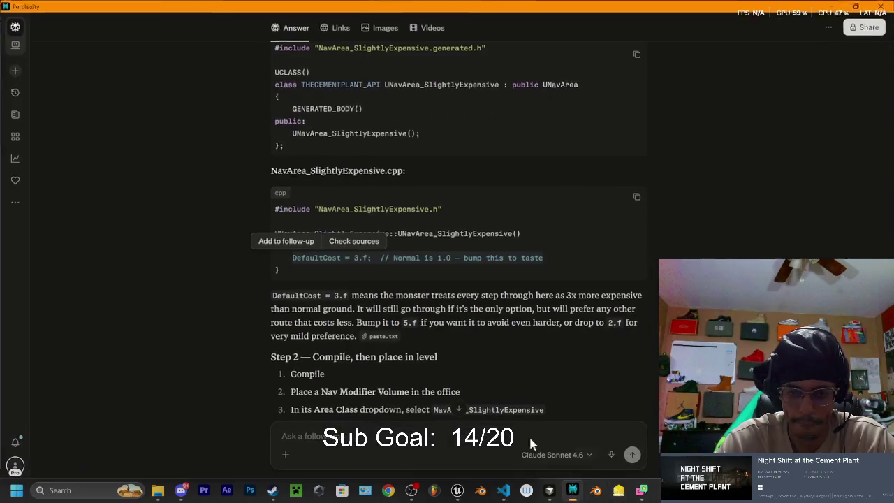
drag(276, 235, 311, 274)
drag(558, 364, 550, 488)
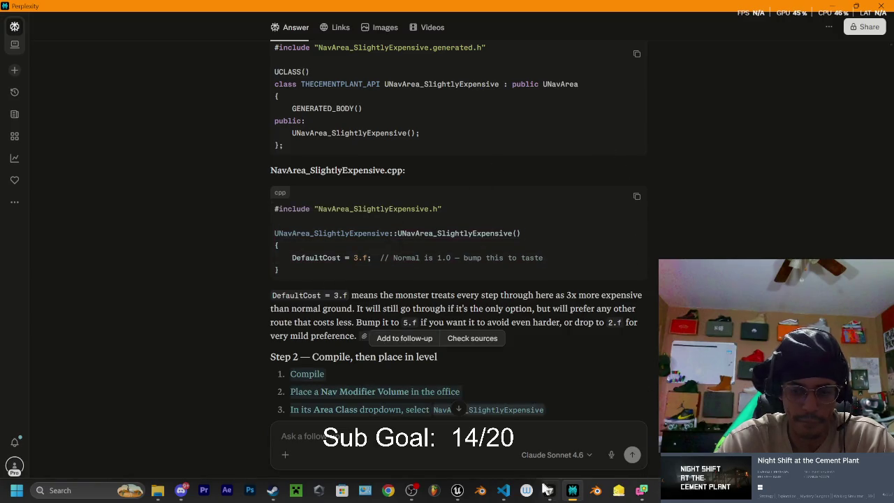
click(457, 258)
drag(291, 257, 564, 272)
click(550, 492)
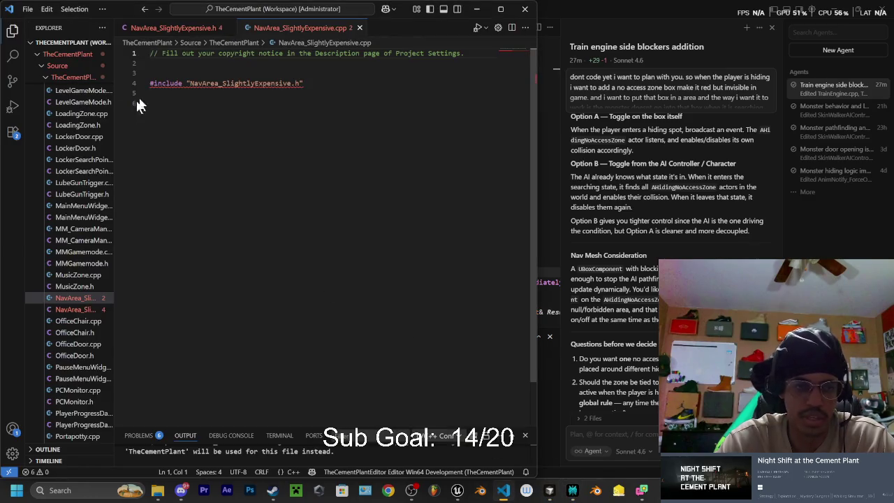
Switch to the NavArea_SlightlyExpensive.h tab and dismiss the inline AI prompt popups
key(ctrl+Tab)
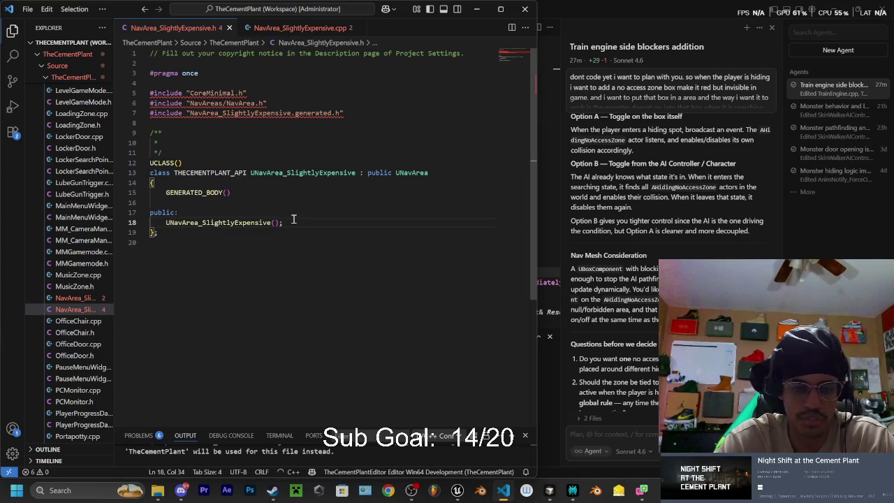
key(ctrl+k)
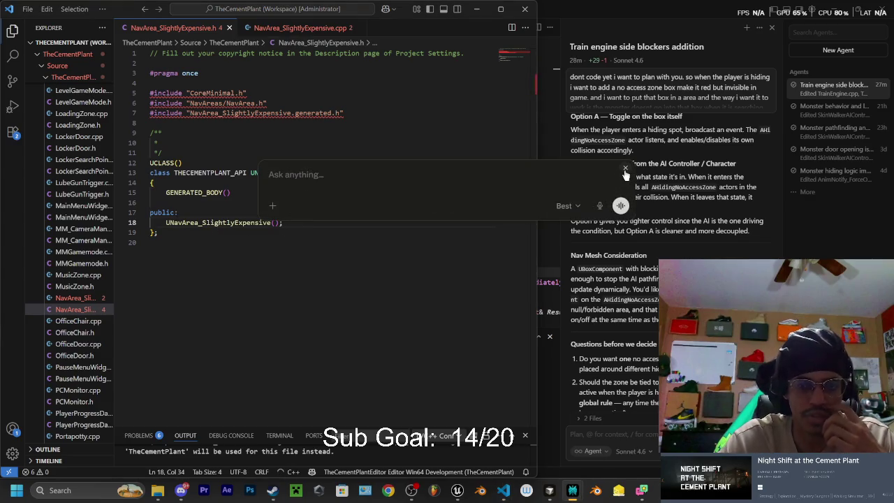
click(625, 170)
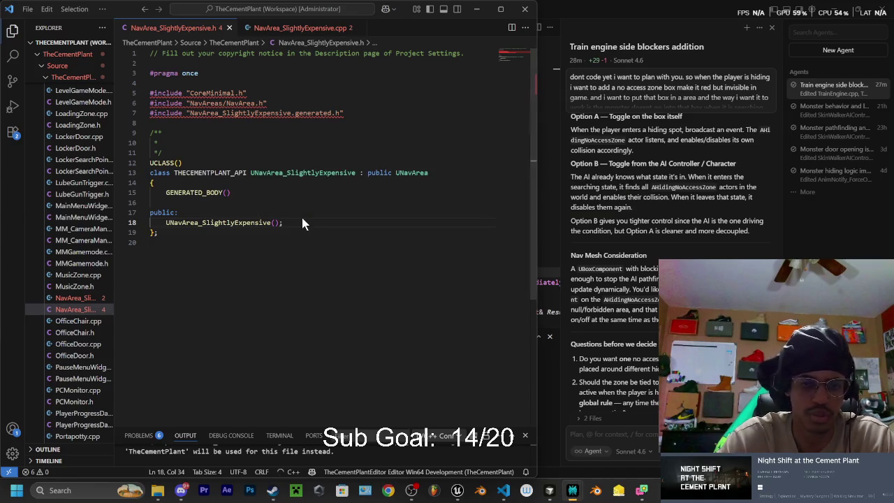
key(alt+space)
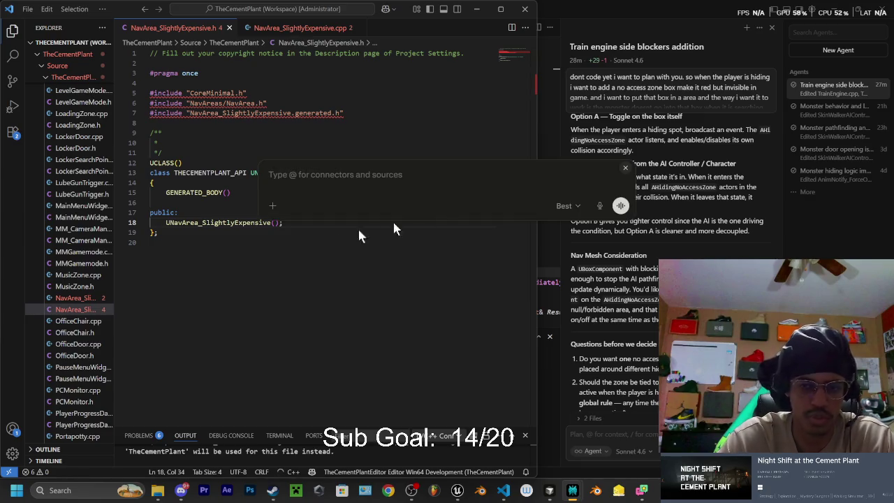
click(625, 167)
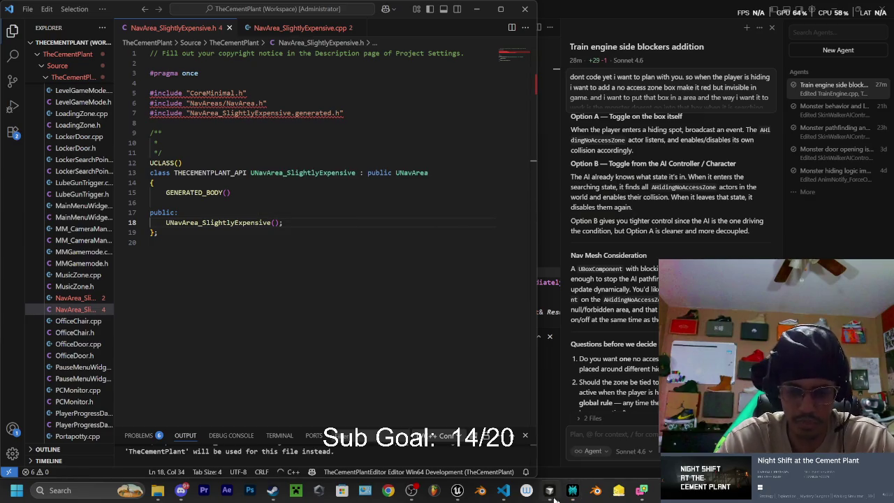
Copy Perplexity's constructor code setting DefaultCost = 3.f and return to Visual Studio Code
click(547, 491)
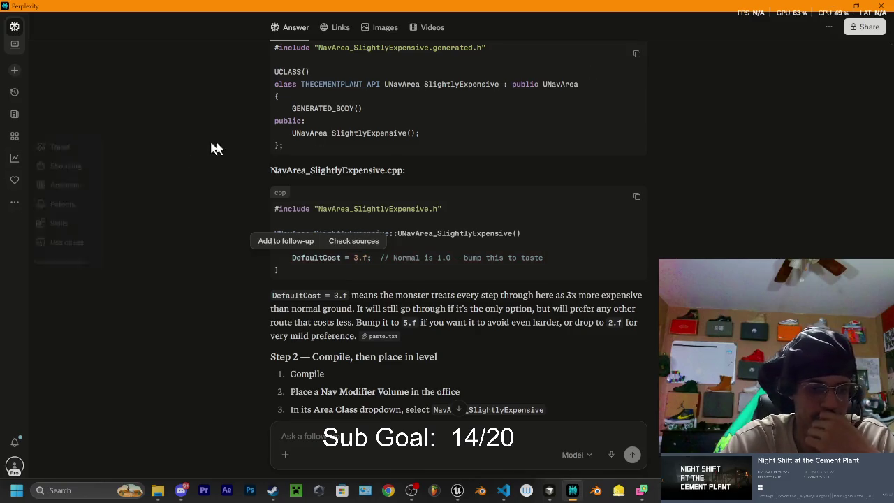
click(830, 7)
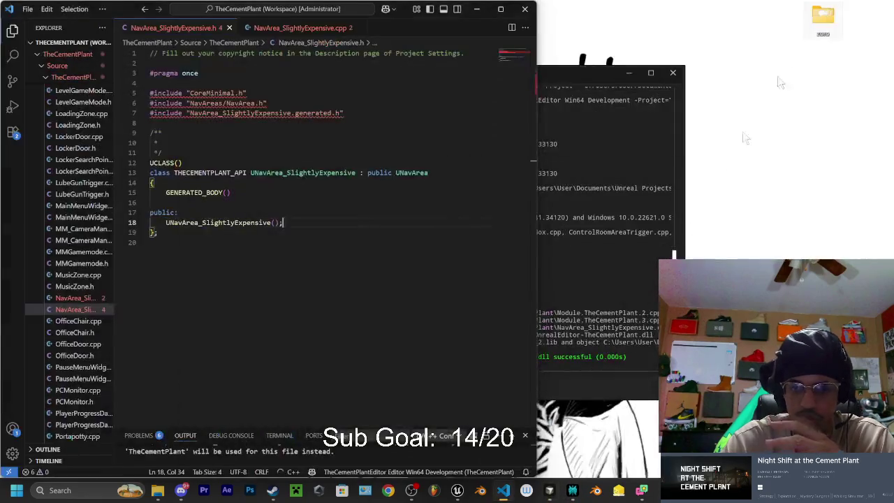
click(571, 492)
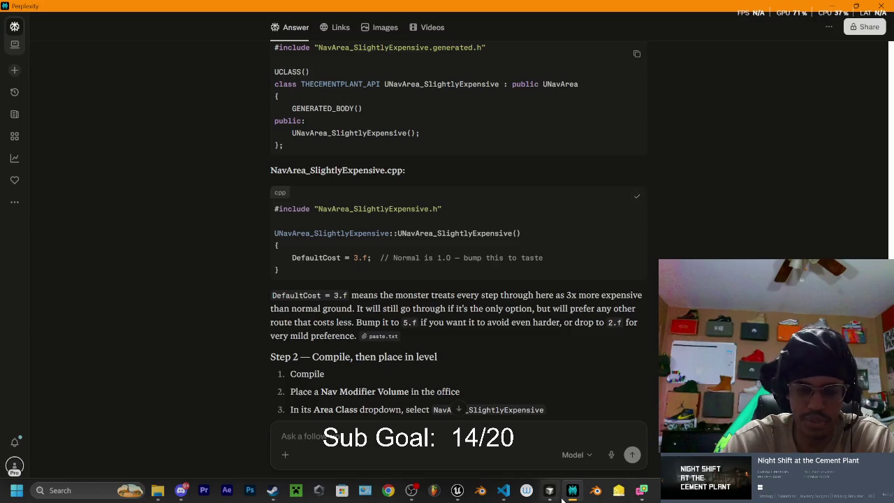
mouse_move(551, 494)
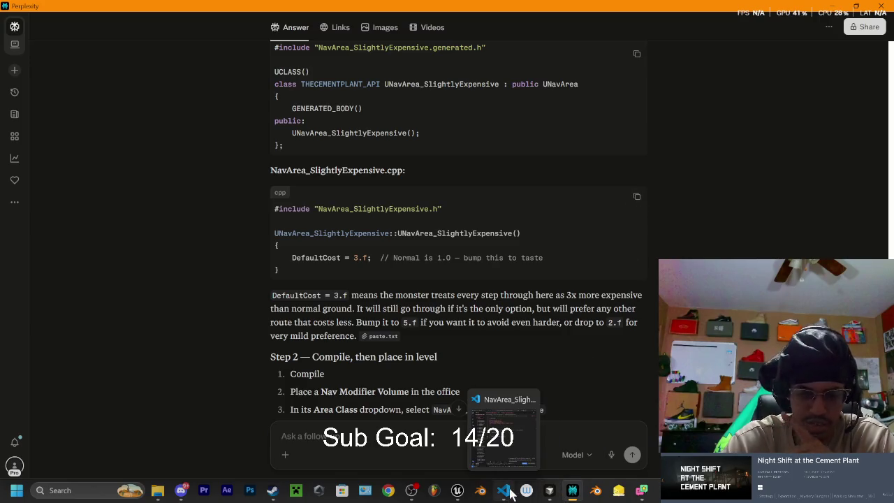
click(504, 493)
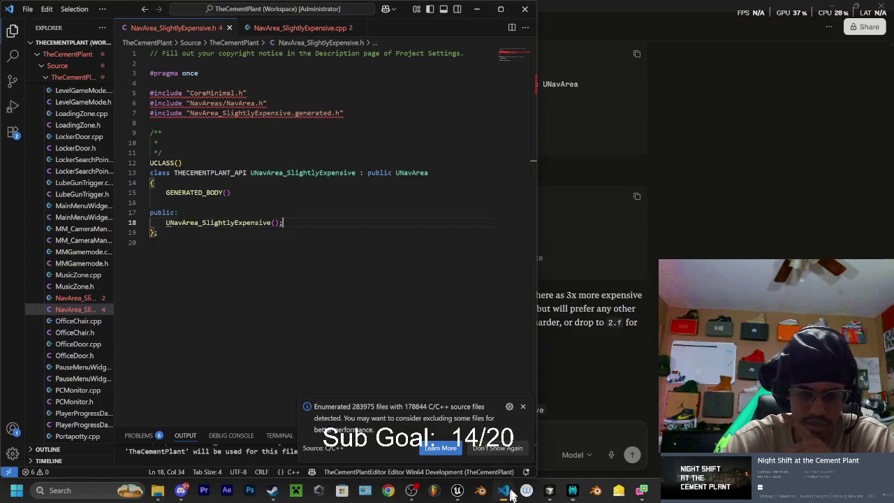
Paste the DefaultCost = 3.f constructor into NavArea_SlightlyExpensive.cpp and remove the duplicate #include
click(295, 29)
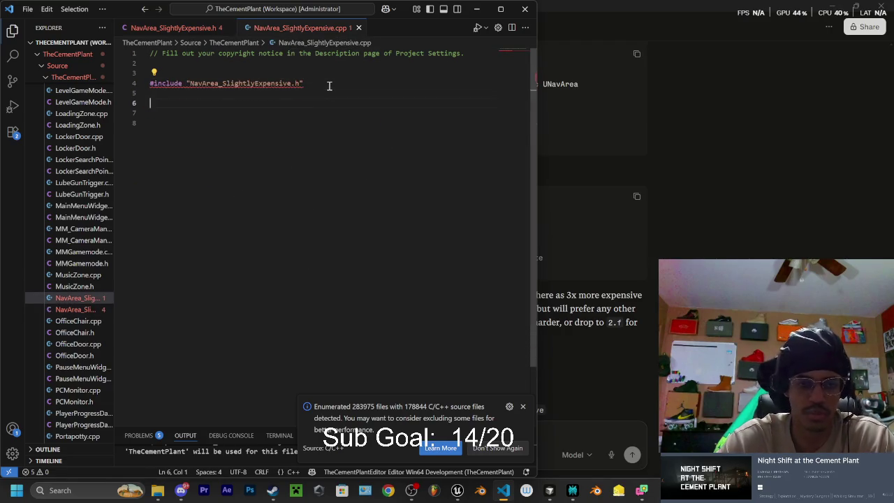
text(#include "NavArea_SlightlyExpensive.h"  UNavArea_SlightlyExpensive::UNavArea_SlightlyExpensive() {     DefaultCost = 3.f;  // Normal is 1.0 — bump this to taste })
drag(312, 83, 119, 80)
key(BackSpace)
key(BackSpace)
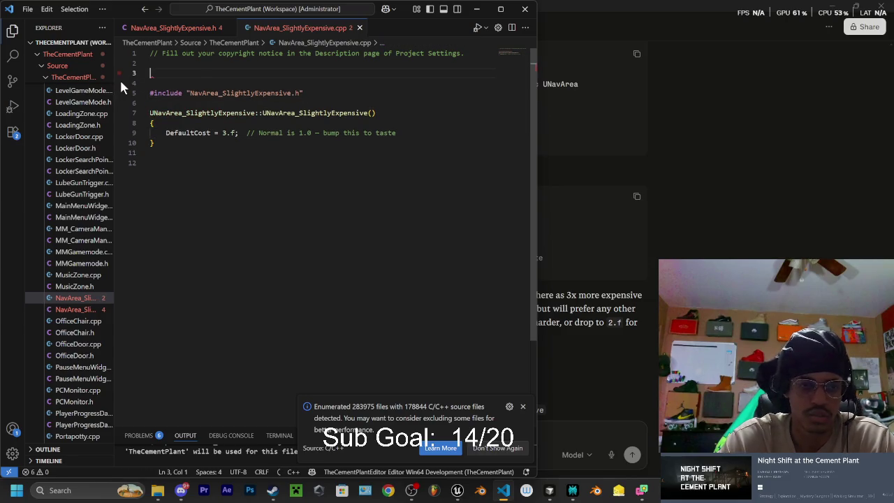
key(Delete)
click(236, 169)
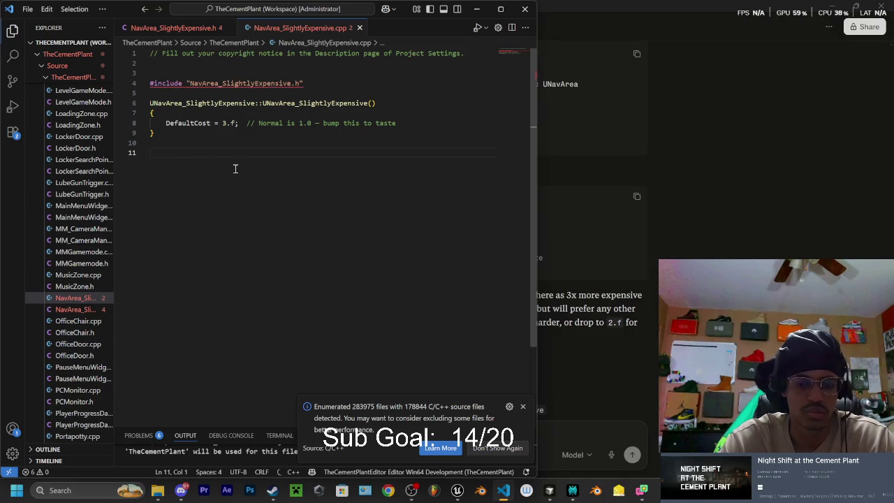
Live-compile with Ctrl+Alt+F11, then close the Live Coding window and Visual Studio Code
key(ctrl+alt+F11)
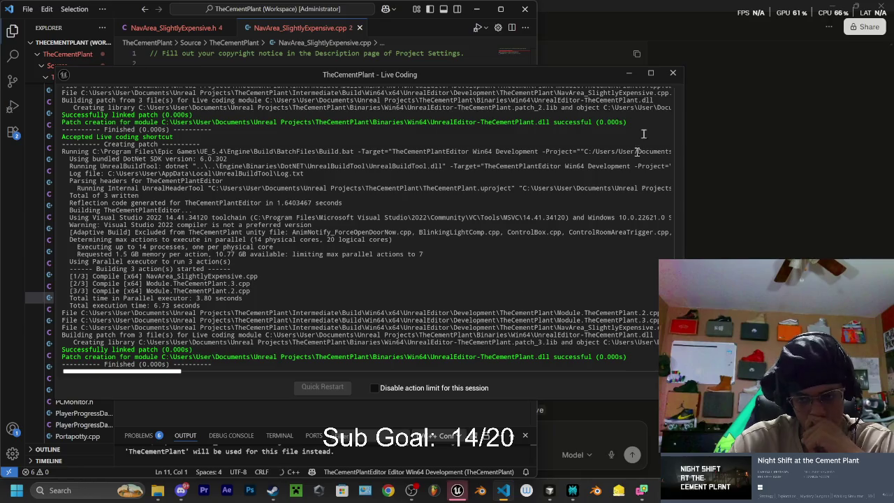
click(675, 73)
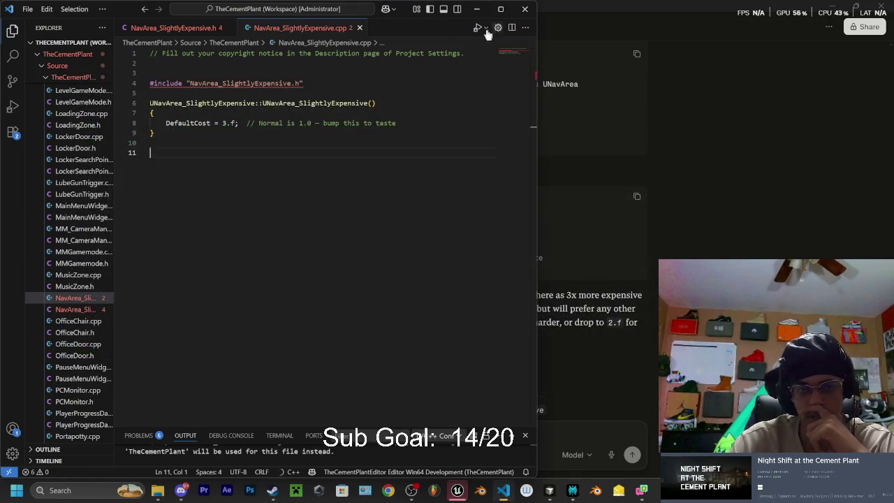
click(526, 11)
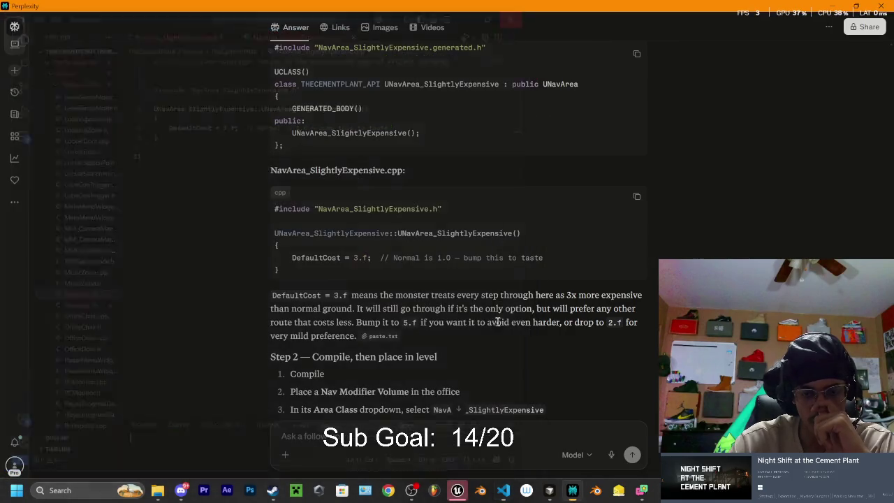
click(457, 490)
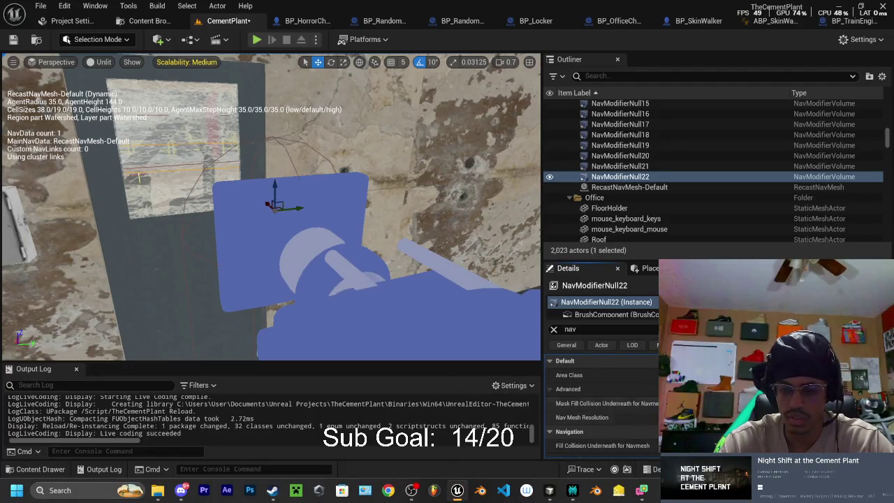
Adjust the level view and Details panel to show NavModifierNull22's Area Class setting
mouse_move(272, 210)
mouse_down()
mouse_move(189, 209)
mouse_move(269, 203)
mouse_up()
scroll(600, 405, down, 1)
scroll(601, 405, up, 1)
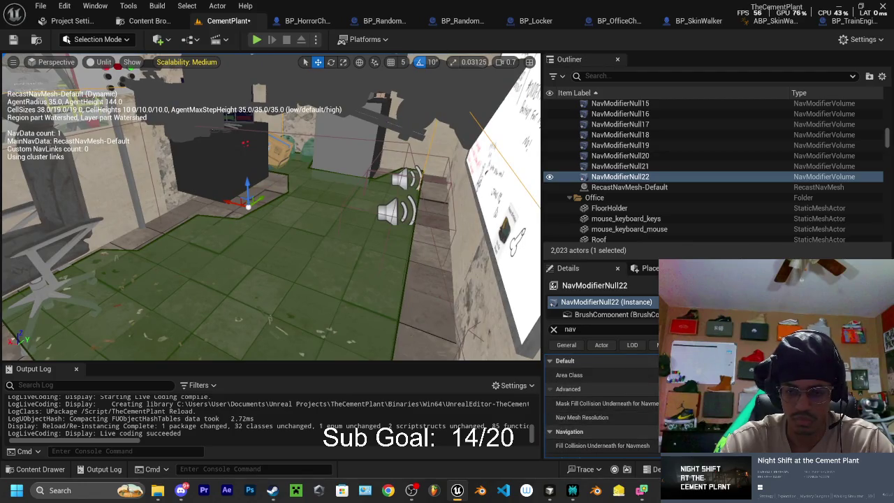
mouse_move(482, 328)
mouse_down()
mouse_move(505, 334)
mouse_move(412, 297)
mouse_move(275, 183)
mouse_up()
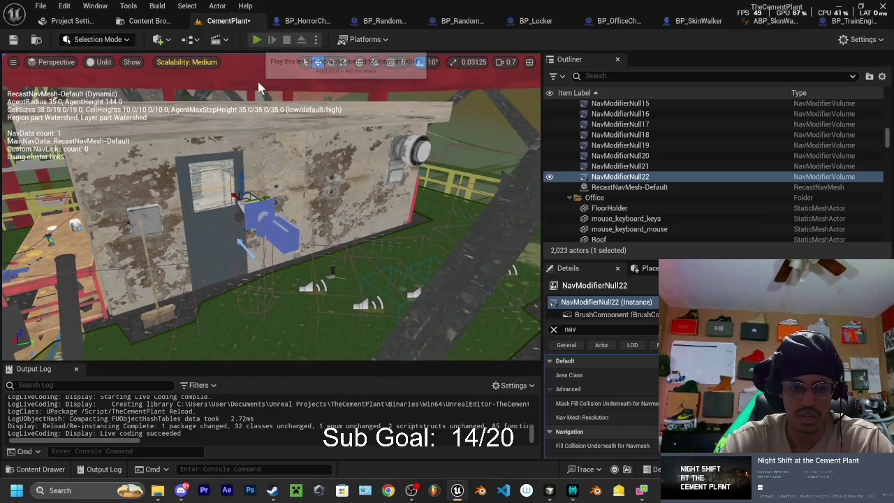
Play the level and run up the stairs as the monster starts chasing, looking through the door window
click(258, 39)
key(w)
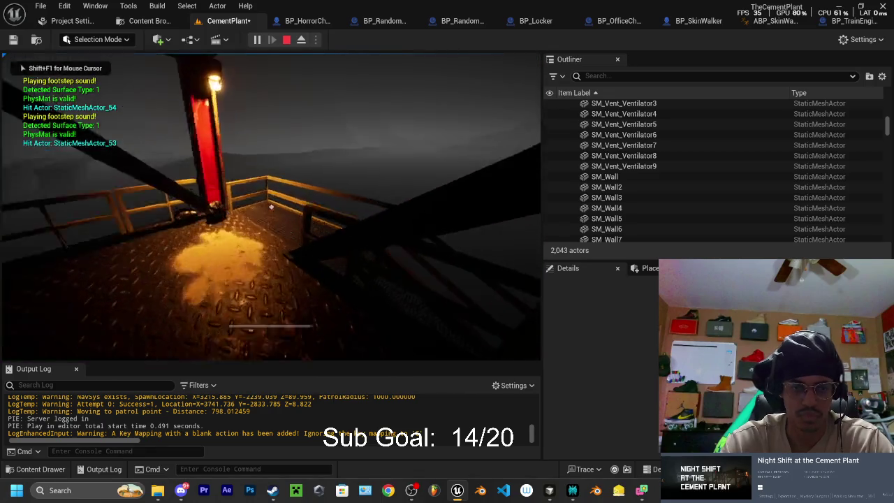
key(w)
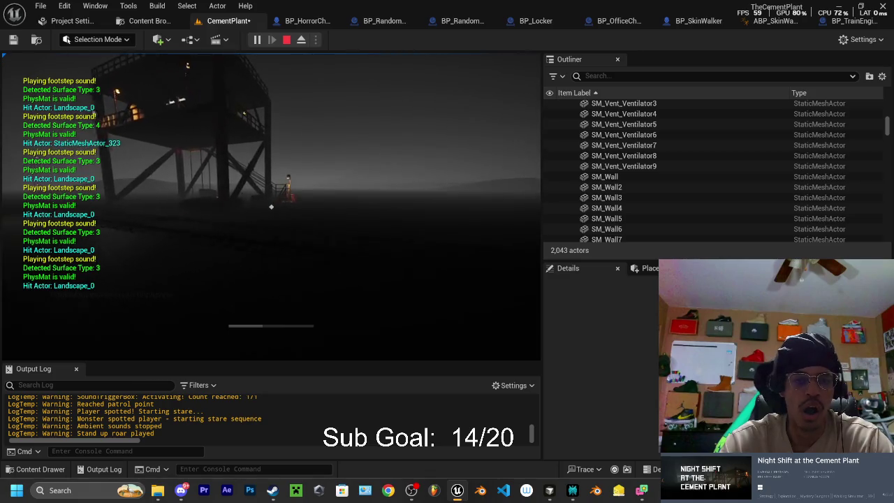
key(w)
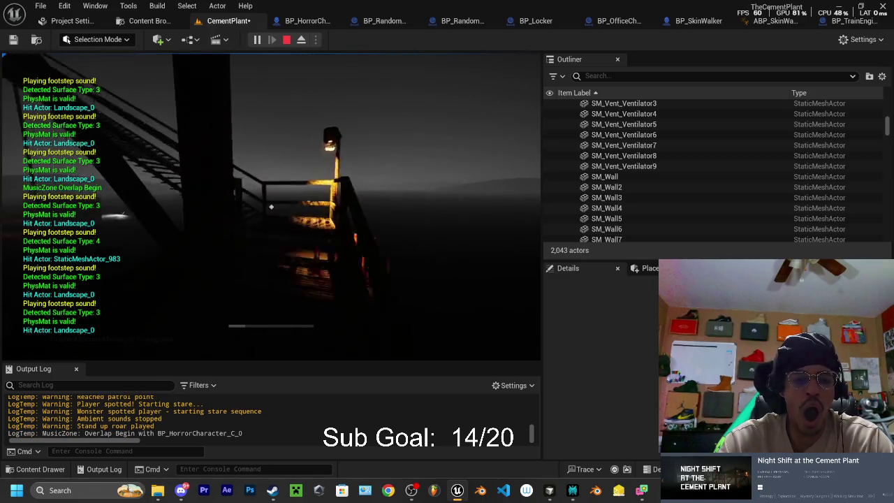
key(w)
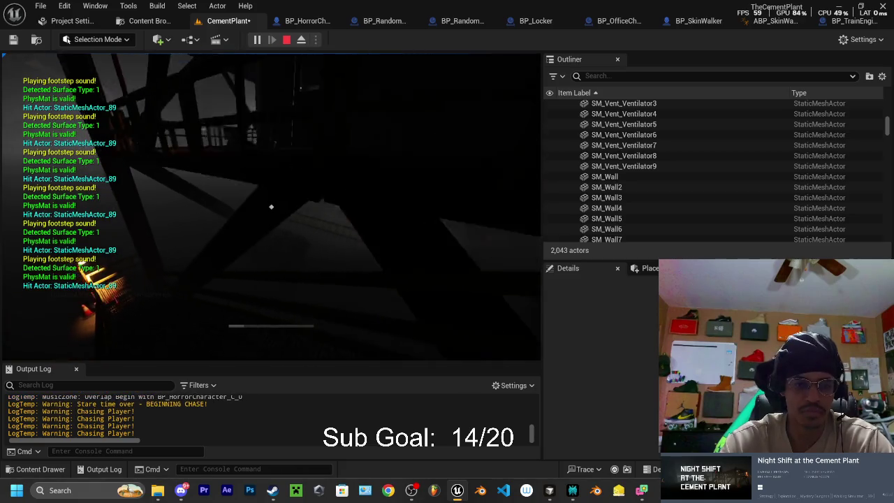
key(w)
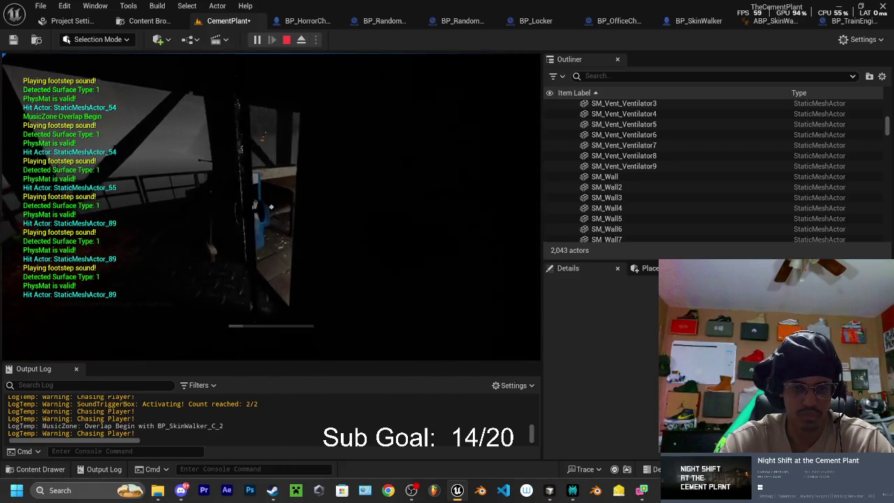
key(w)
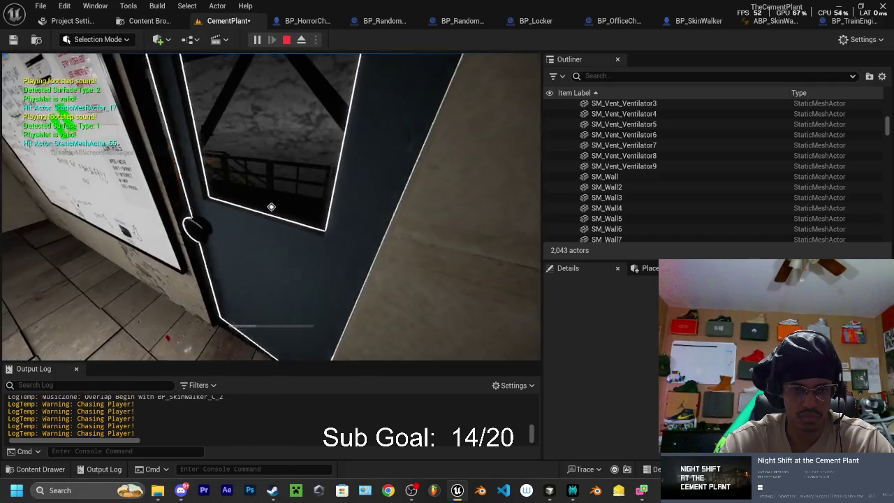
right_click(271, 207)
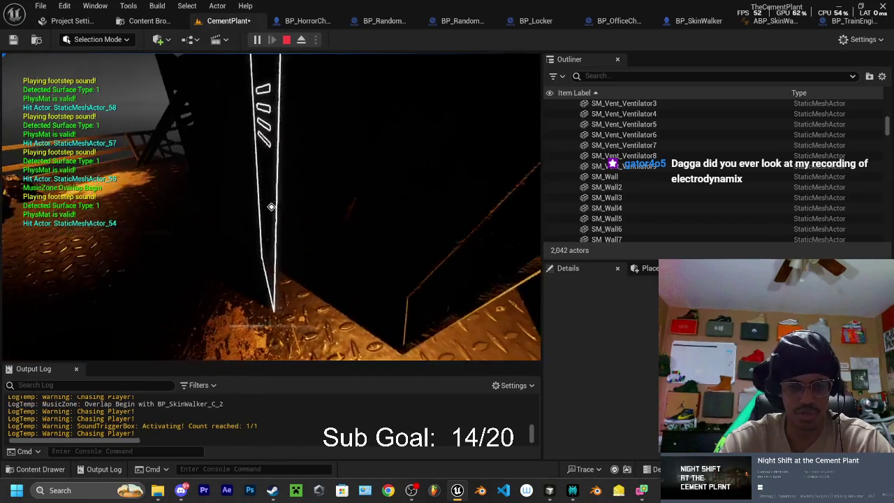
Hide in the locker, eject with F8 to watch the monster, then stop the session
key(e)
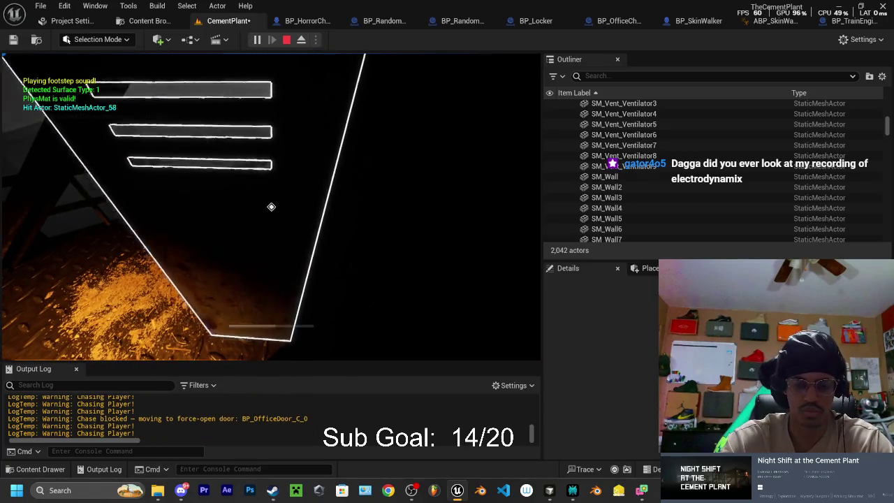
key(F8)
scroll(271, 207, down, 5)
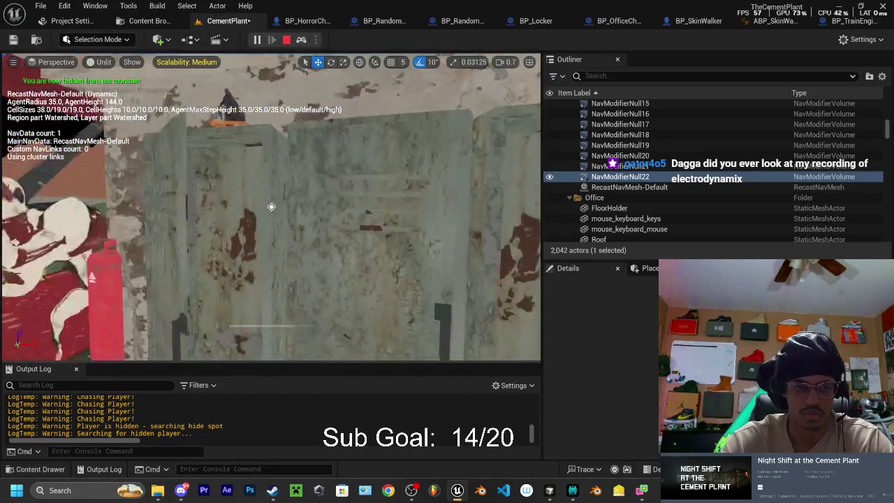
drag(271, 207, 271, 206)
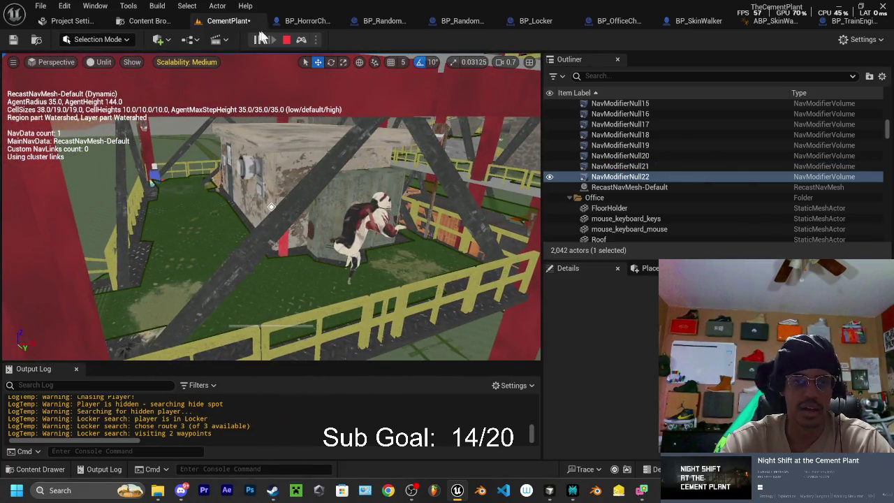
click(287, 39)
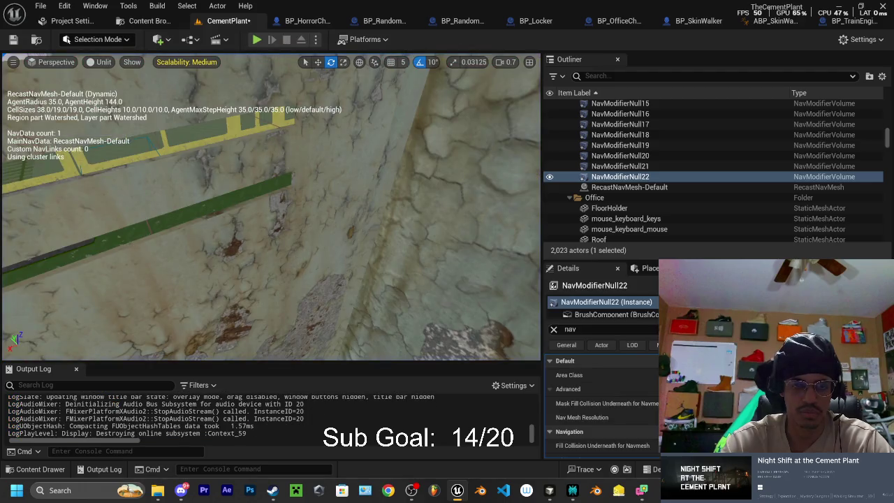
Replay the level, climb the tower stairs during the chase, hide in the locker and eject with F8
click(257, 40)
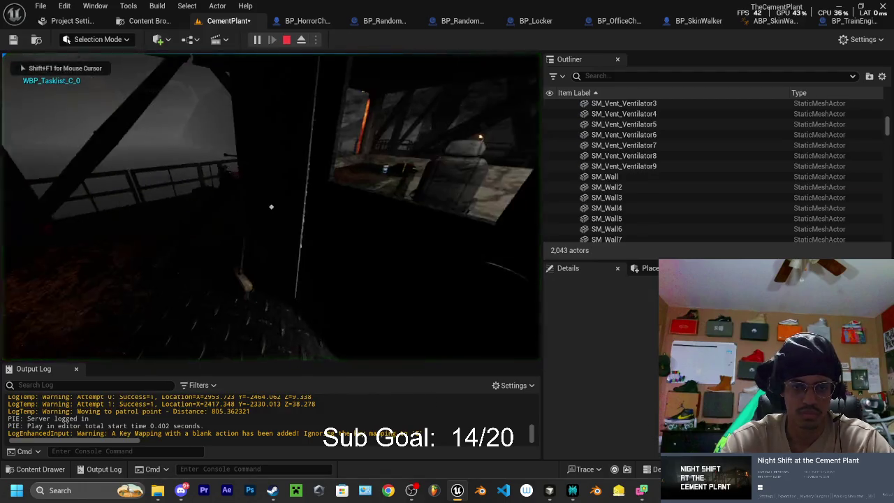
key(w)
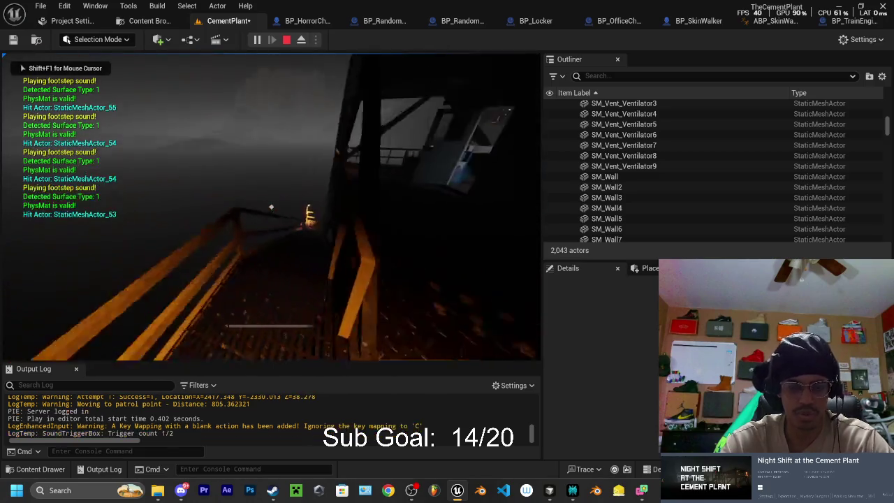
key(w)
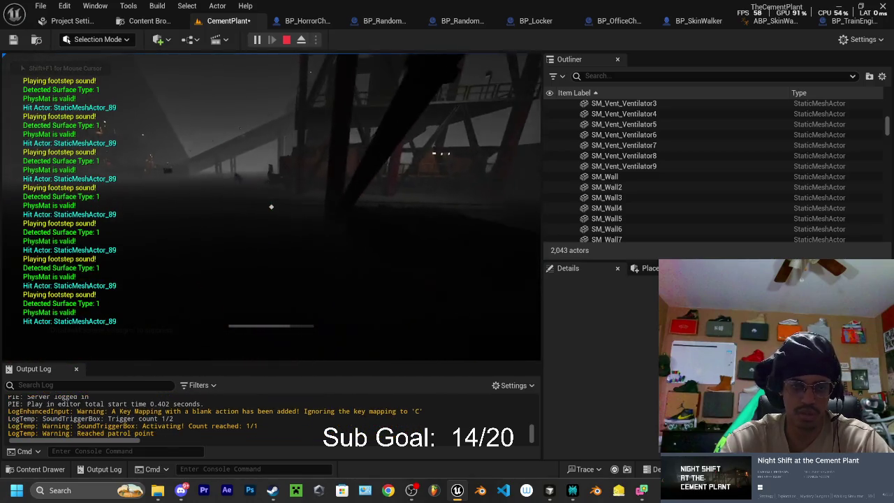
key(w)
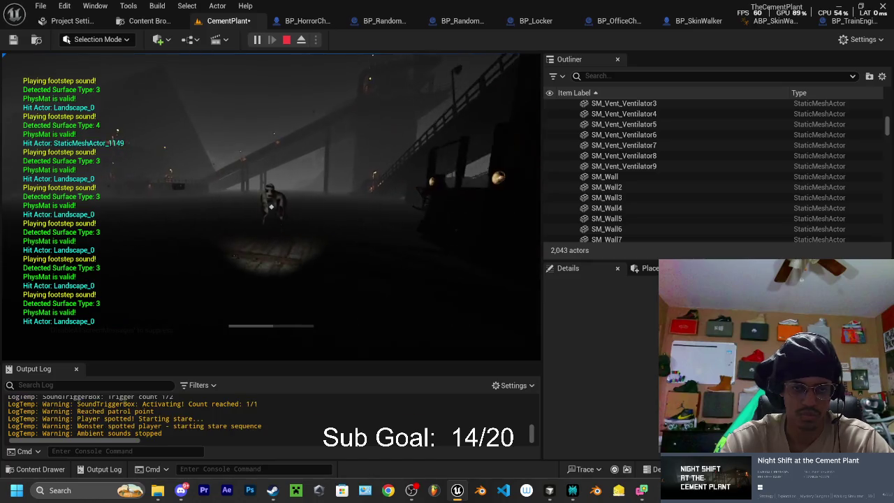
key(w)
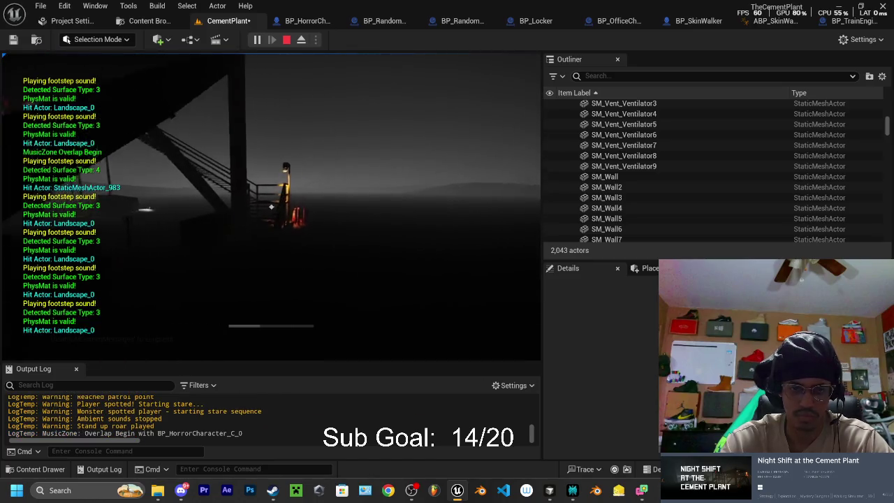
key(w)
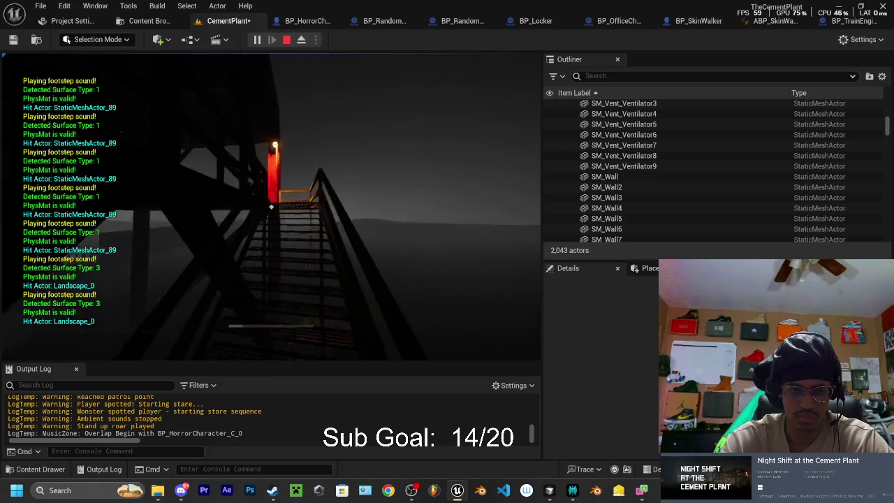
key(w)
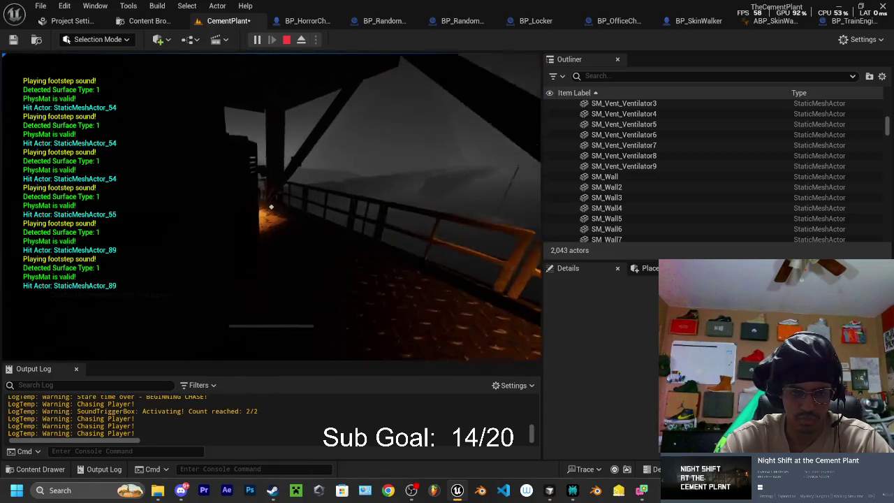
key(w)
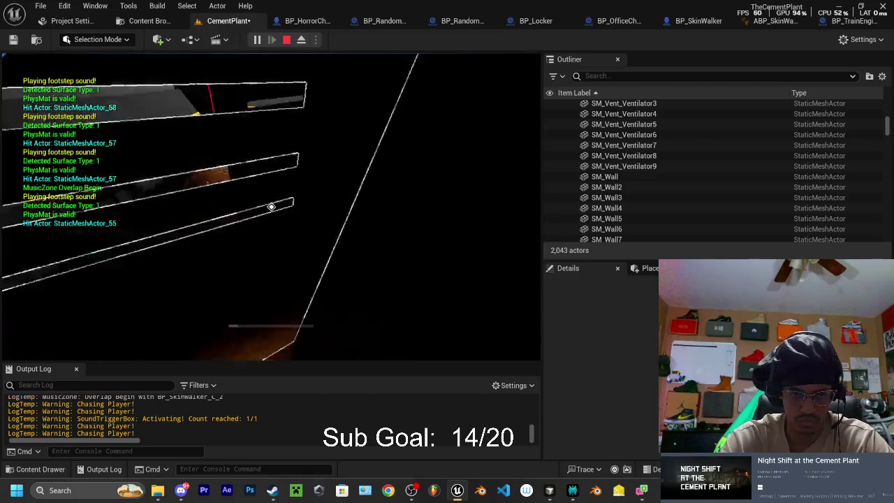
key(e)
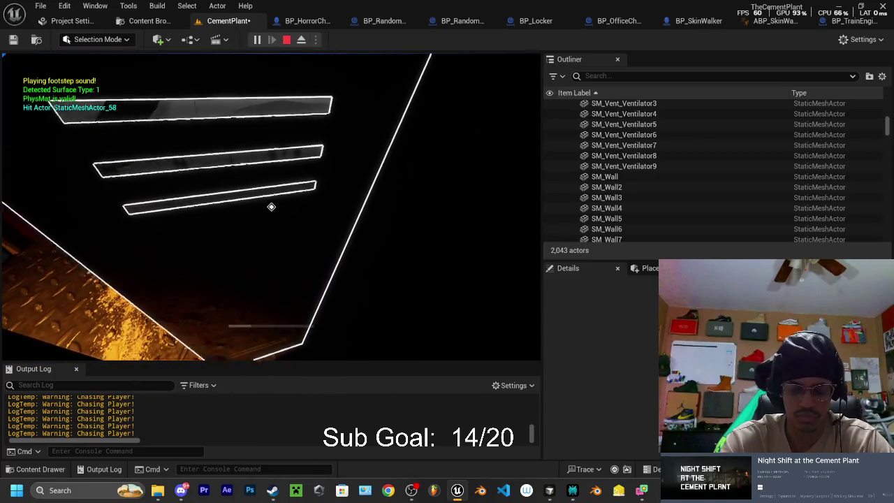
key(F8)
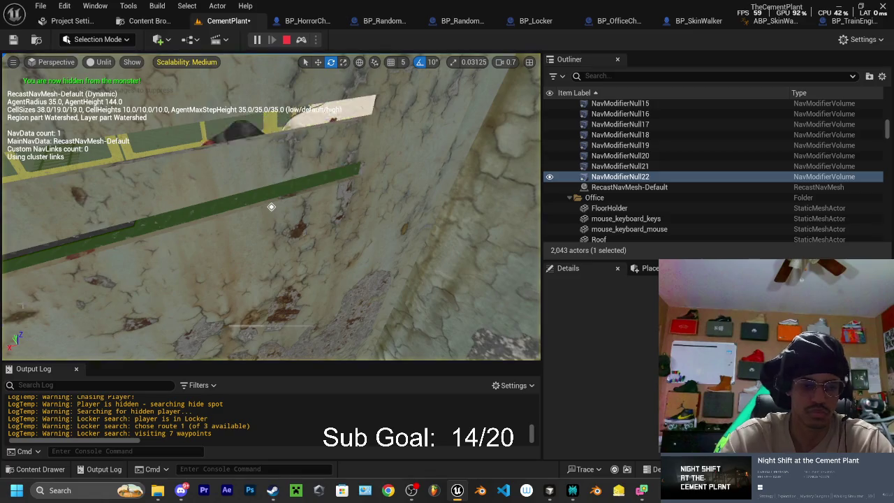
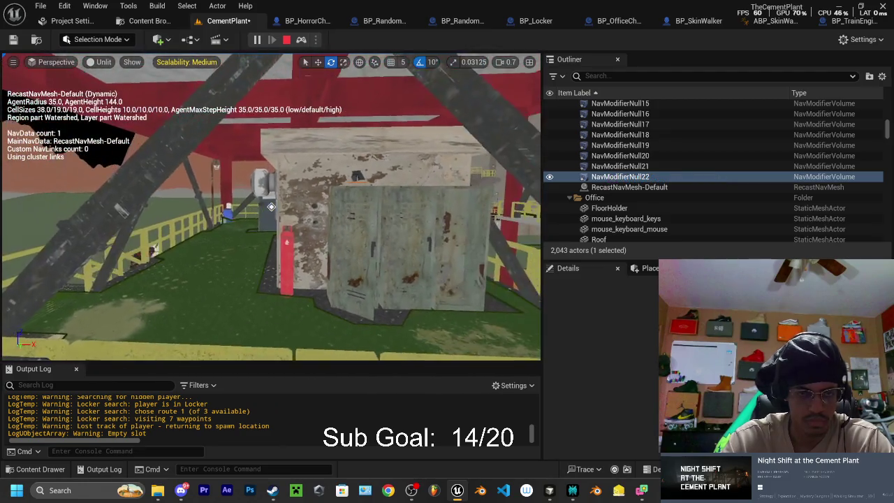
Restart Play-In-Editor, hide the player in the locker, then eject to watch the monster search
click(287, 41)
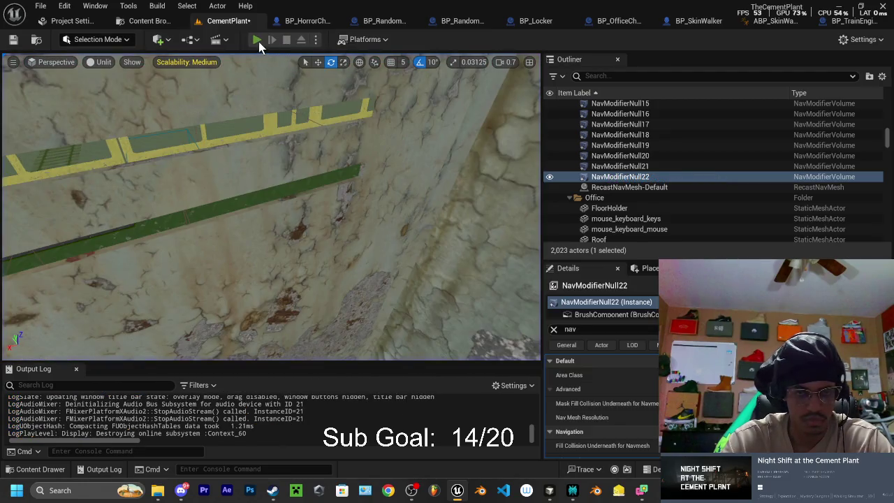
key(alt+p)
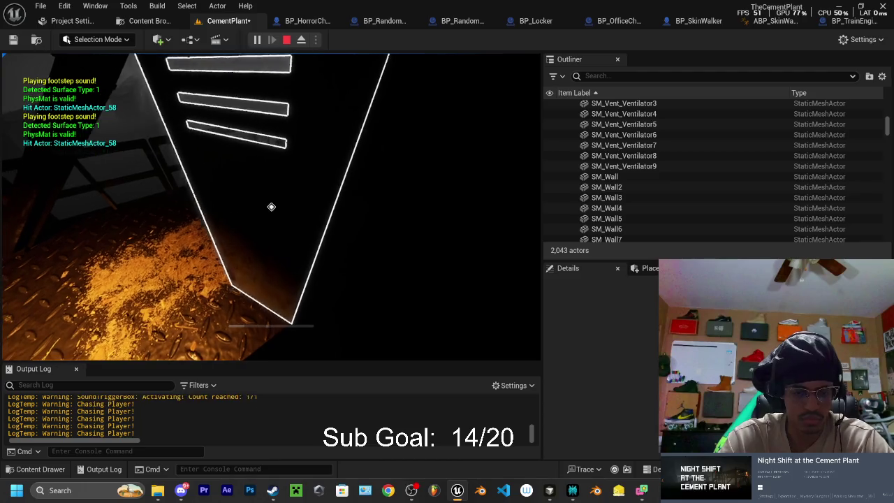
key(e)
key(F8)
scroll(271, 207, down, 10)
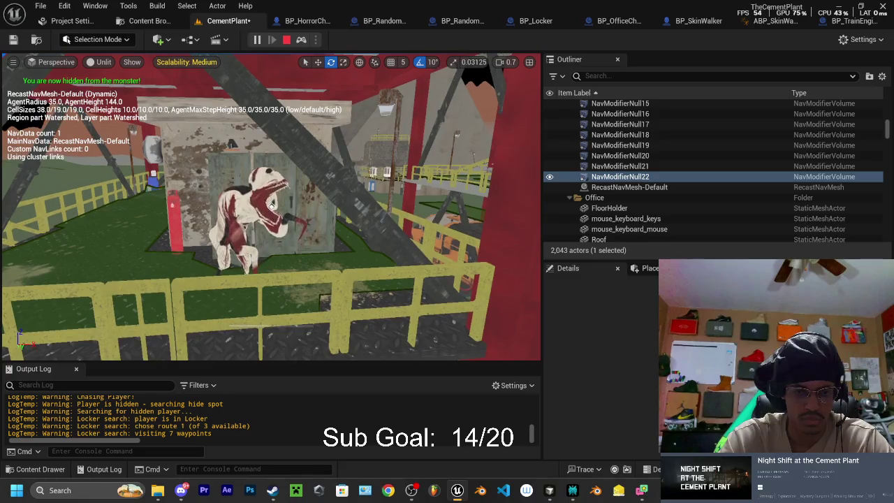
drag(271, 207, 271, 207)
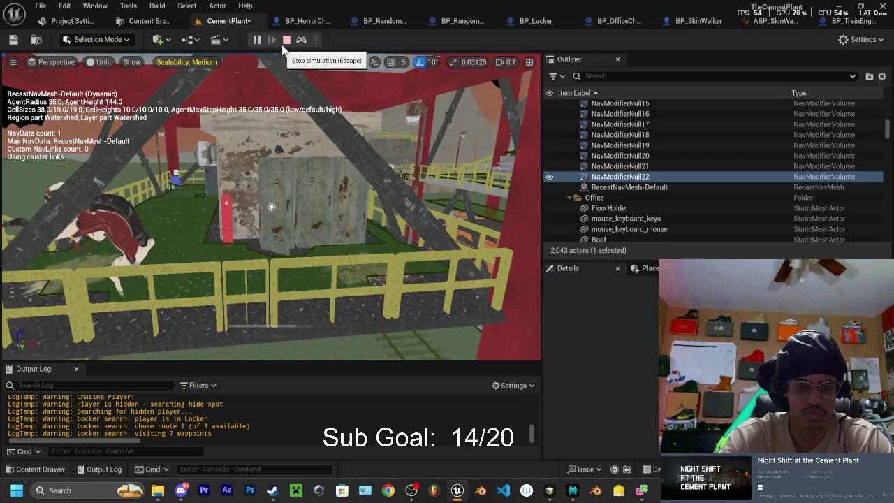
Retake control of the player and walk with footsteps up the lit stairs onto the platform
key(F8)
click(2, 126)
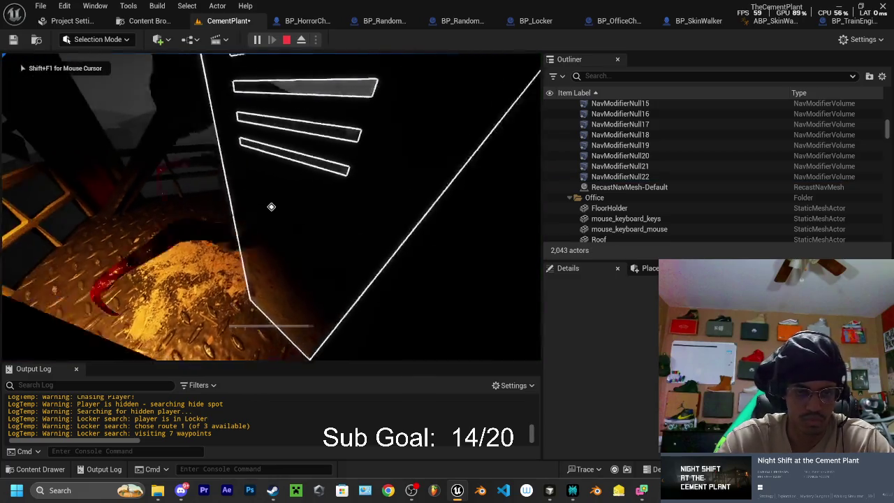
key(w)
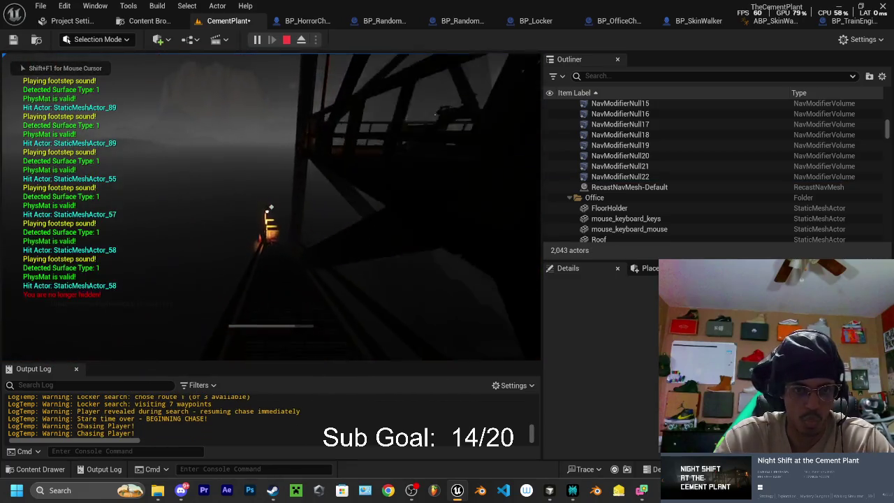
key(w)
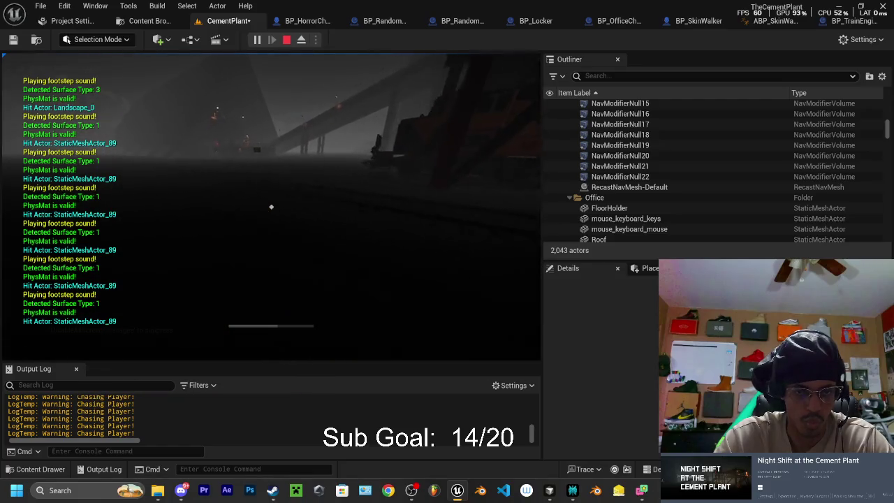
key(w)
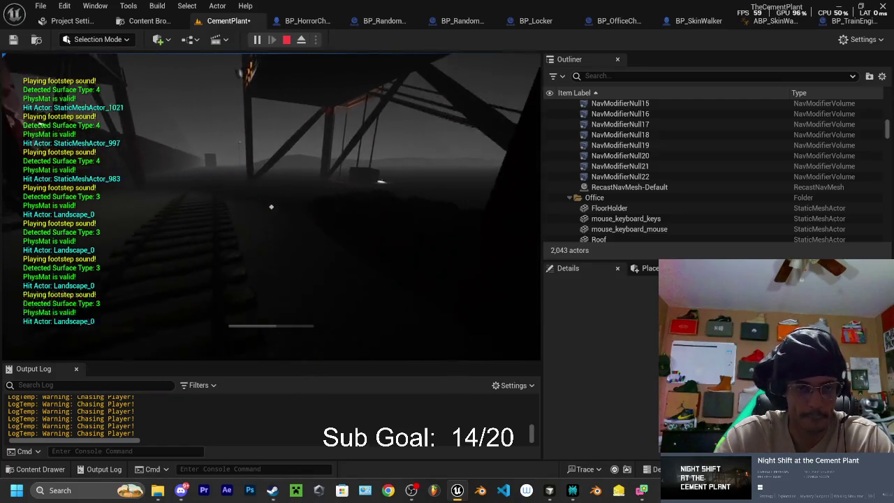
key(w)
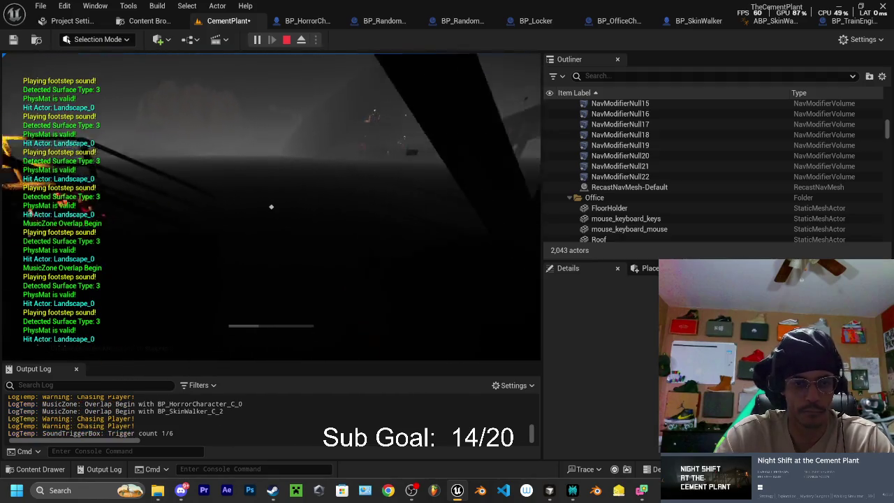
key(w)
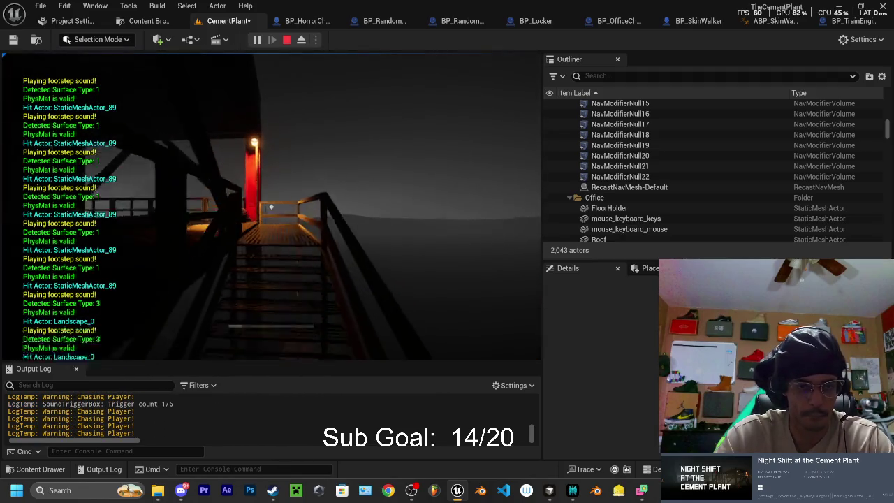
key(w)
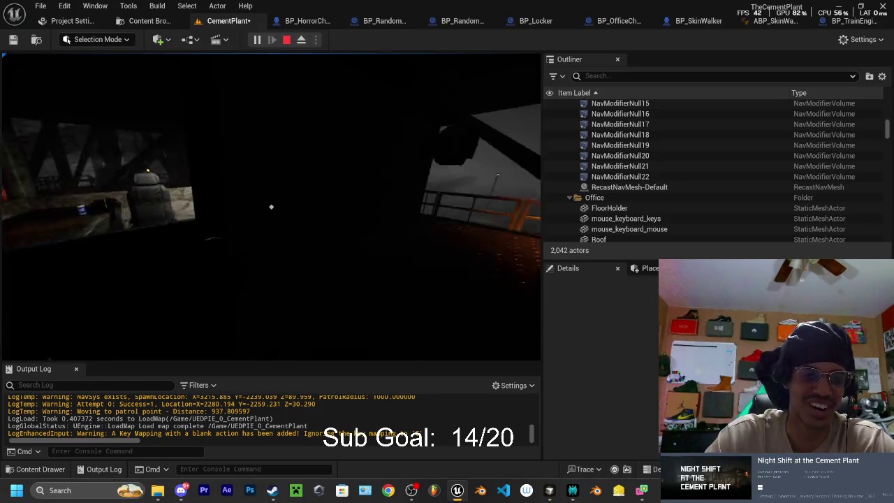
Walk through the dark area and back up the stairs, then eject from the hidden player
key(w)
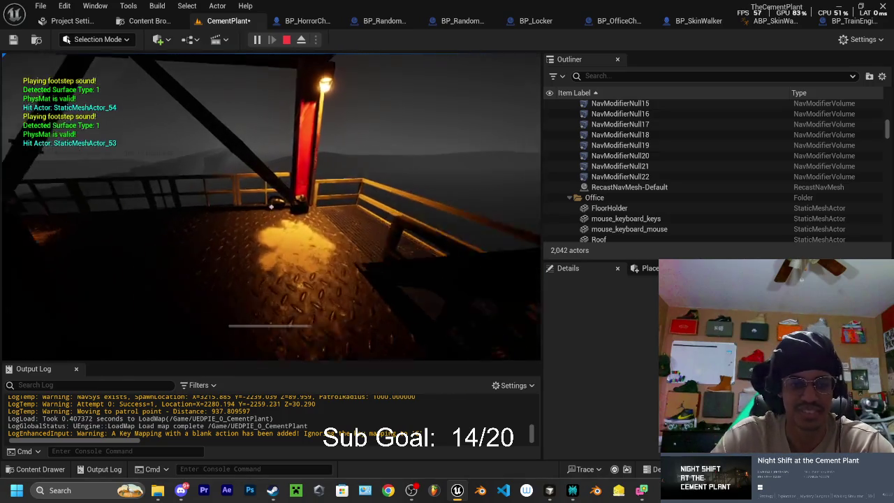
key(w)
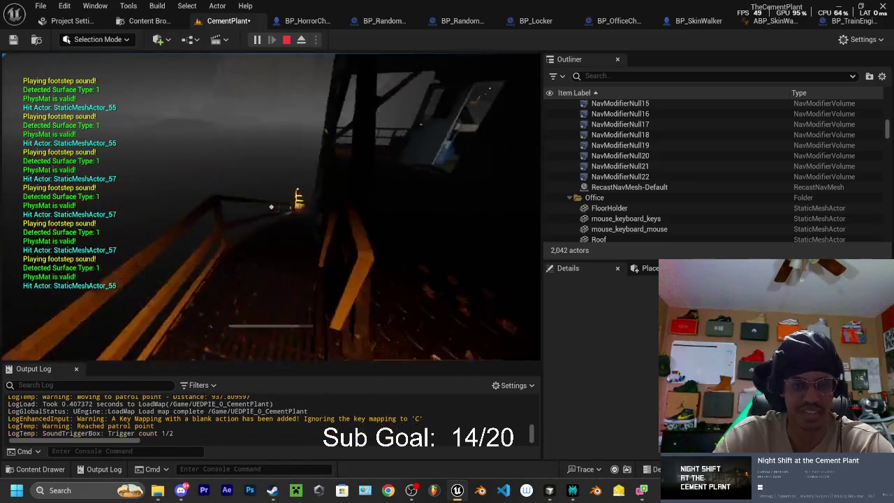
key(w)
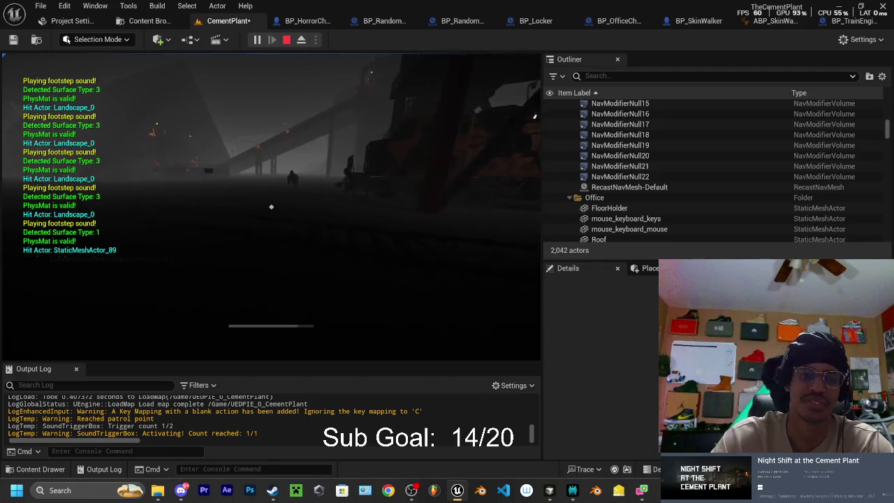
key(w)
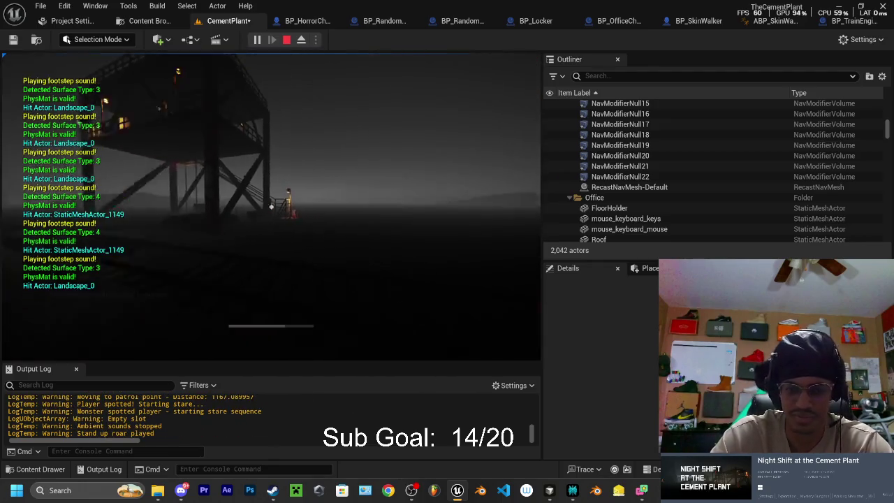
key(w)
key(w)
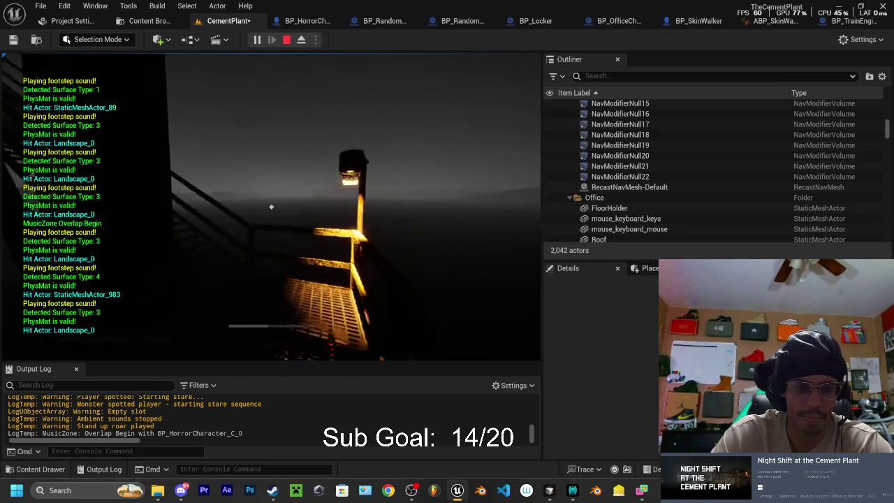
key(w)
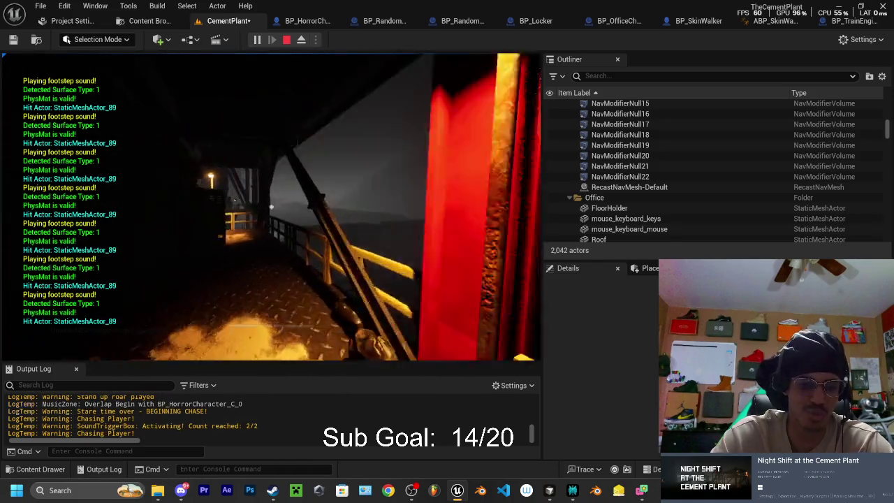
key(w)
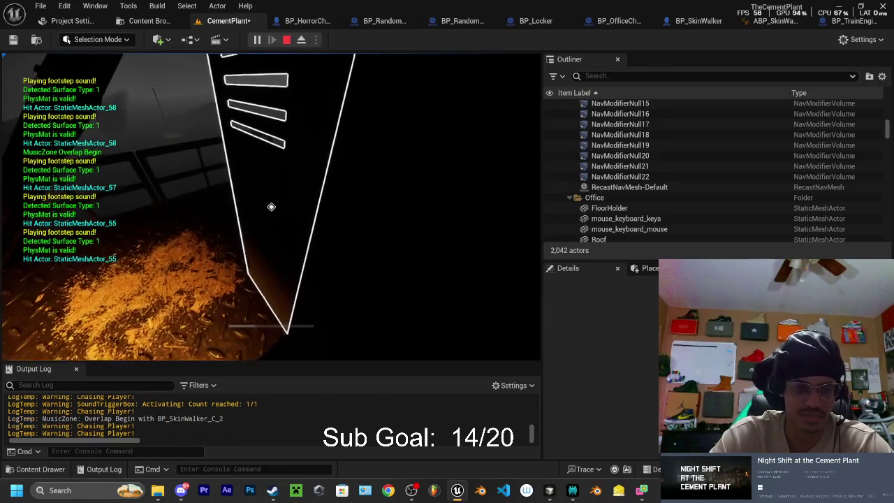
key(F8)
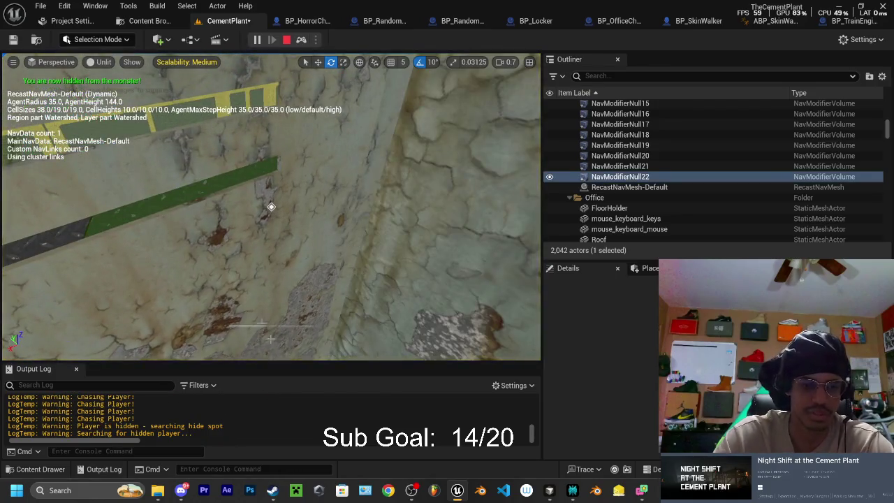
drag(273, 342, 273, 300)
Watch the monster, then stop the Play-In-Editor session and view the railed green platform
drag(271, 207, 271, 207)
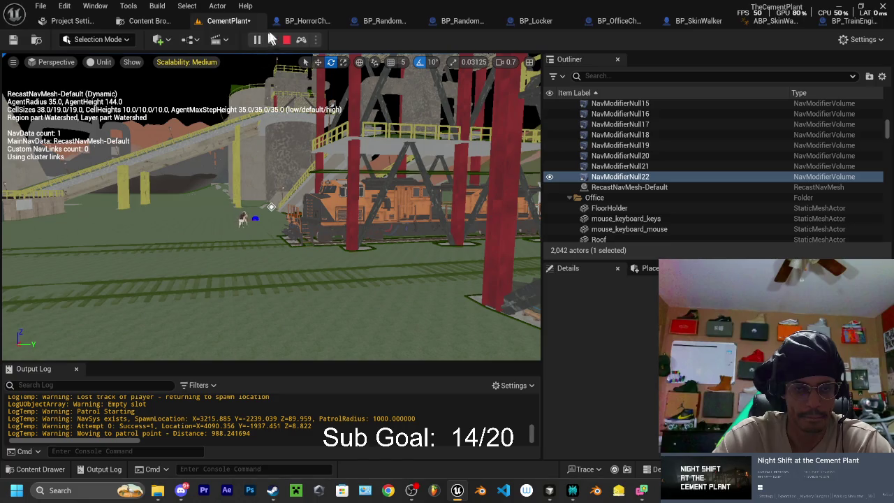
click(286, 41)
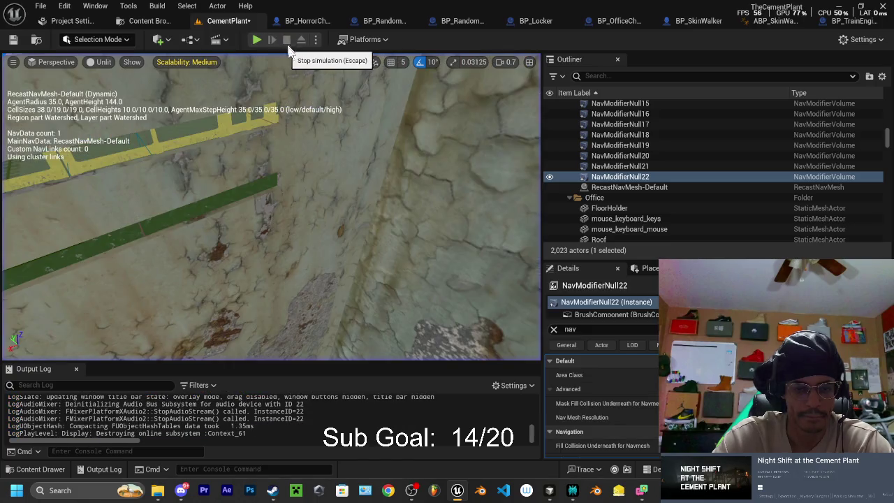
mouse_move(326, 221)
mouse_down()
mouse_move(326, 210)
mouse_move(326, 222)
mouse_up()
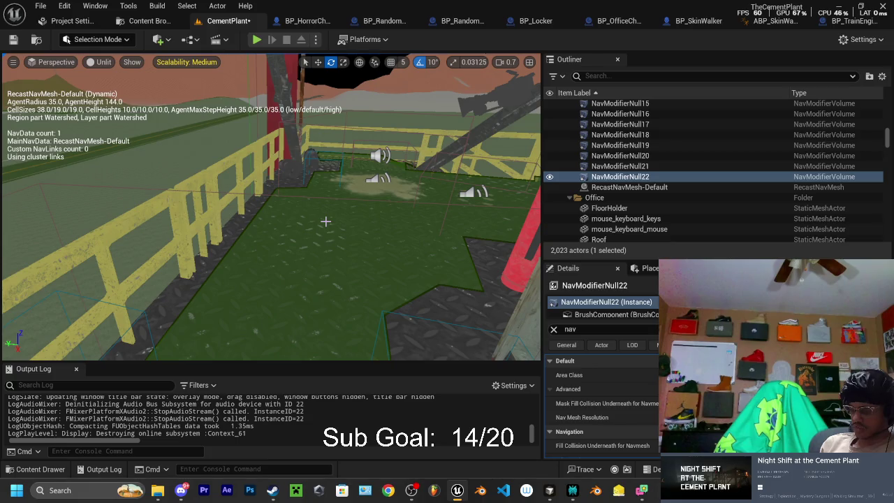
key(alt+Tab)
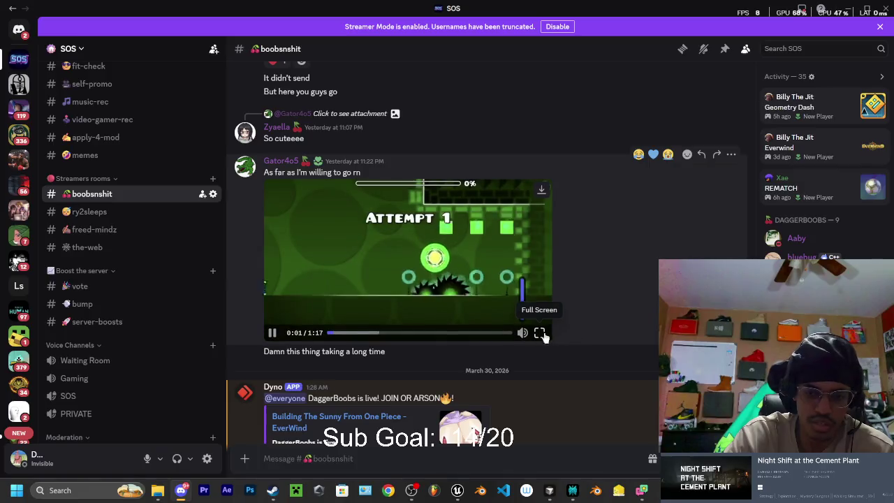
Watch the shared Geometry Dash clip full screen, then exit full screen and scroll the chat
click(539, 332)
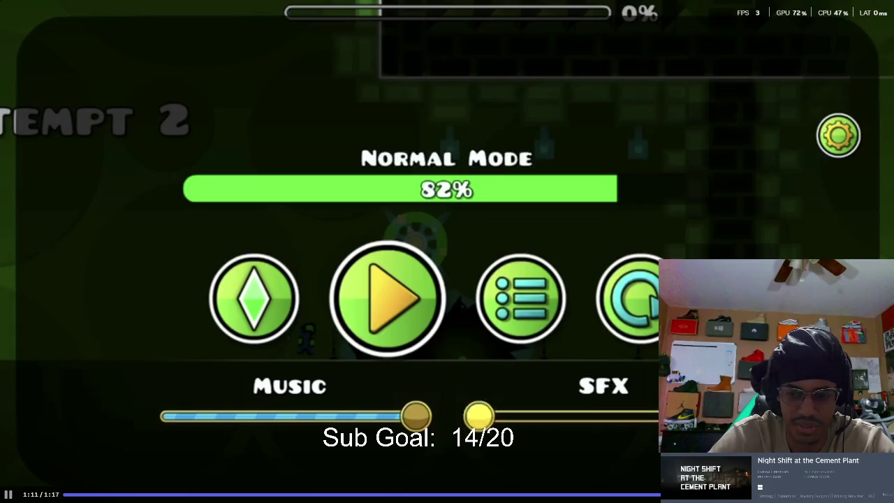
key(Escape)
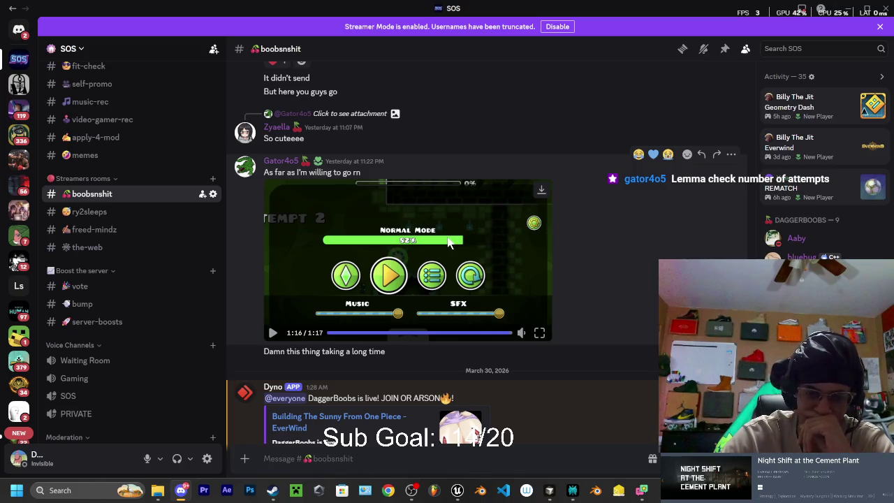
scroll(512, 197, down, 5)
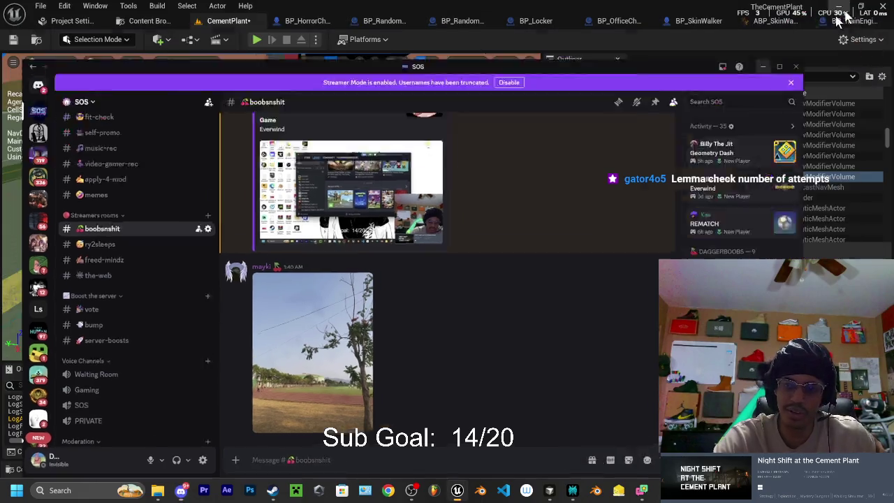
Minimize Discord to get back to the Unreal Editor
click(852, 9)
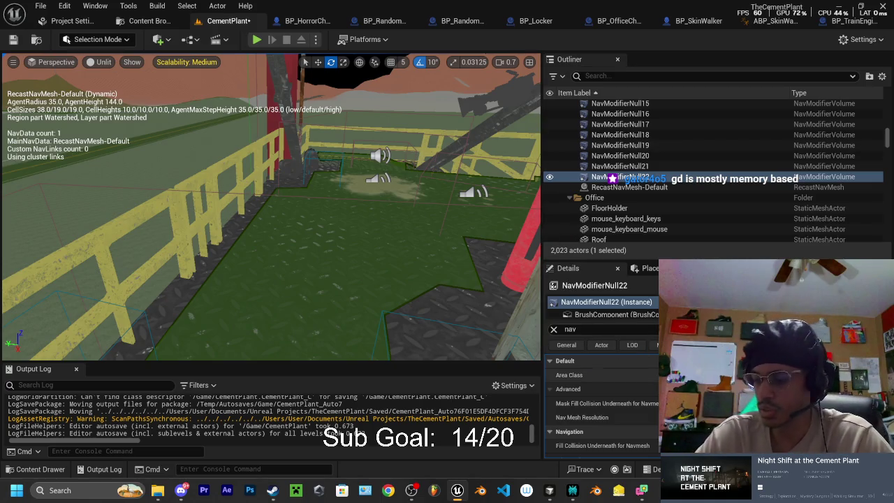
Fly the viewport to the red platform, clear the selection, and toggle the Outliner name sort
drag(449, 273, 450, 274)
key(w)
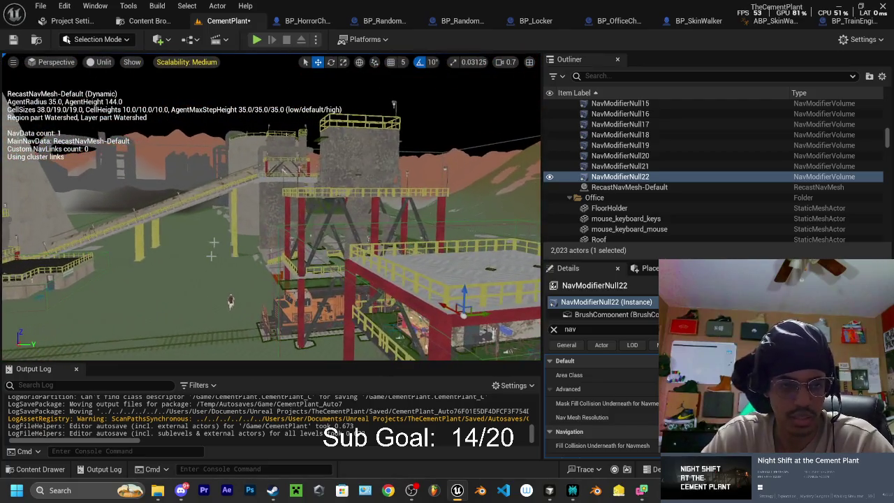
drag(307, 161, 343, 170)
click(307, 162)
scroll(599, 147, up, 3)
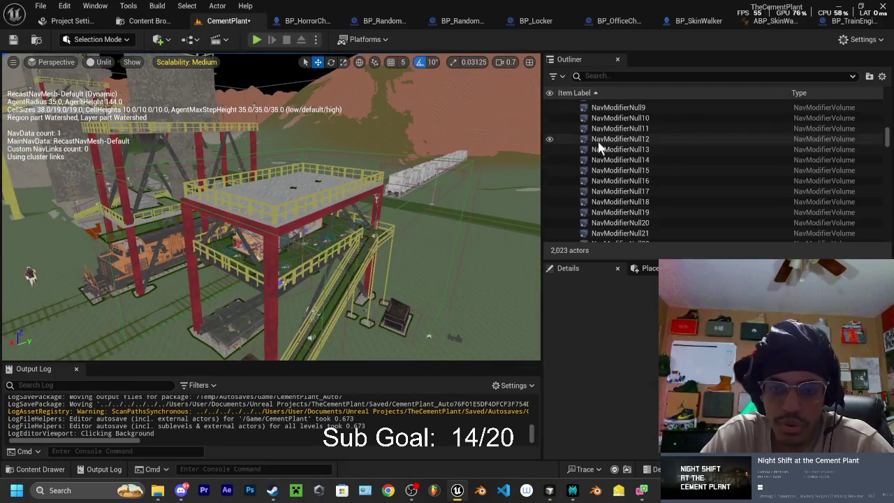
click(595, 93)
click(597, 96)
scroll(598, 146, up, 3)
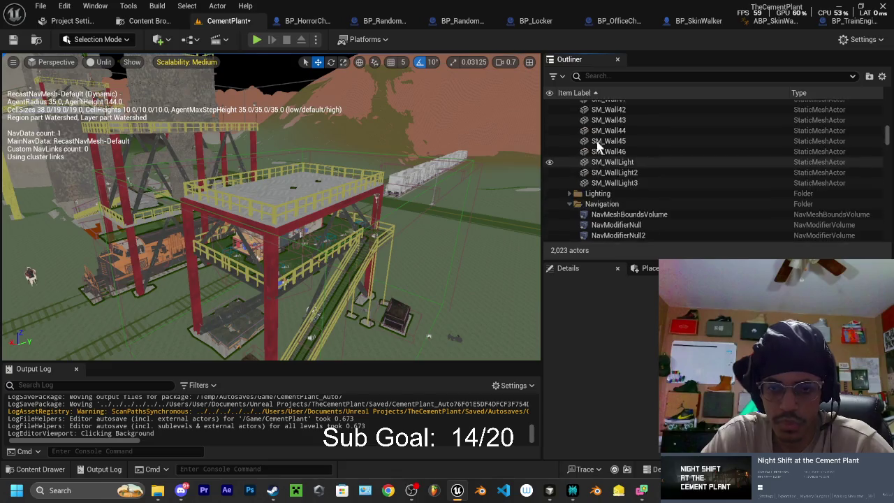
Collapse the Outliner folders: ER Room, Lighting, Navigation, Office, outside office decor, Plant, Platform and Sound
click(599, 152)
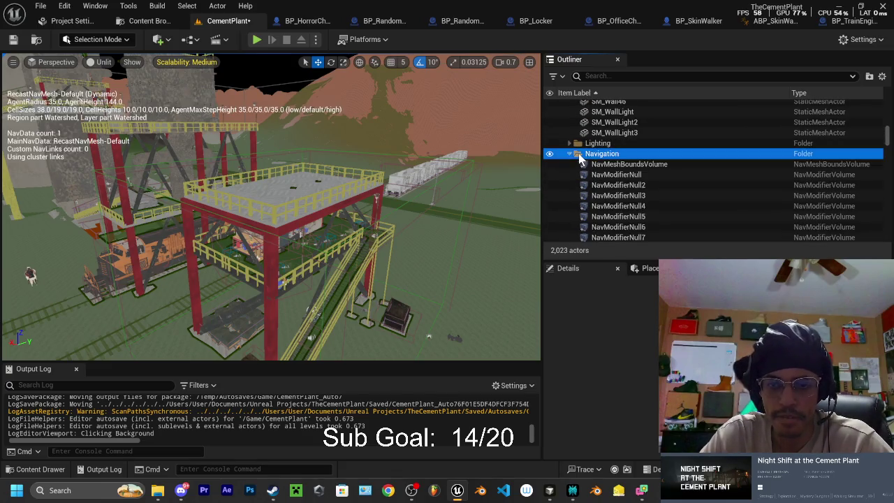
click(583, 143)
click(570, 143)
scroll(577, 146, up, 10)
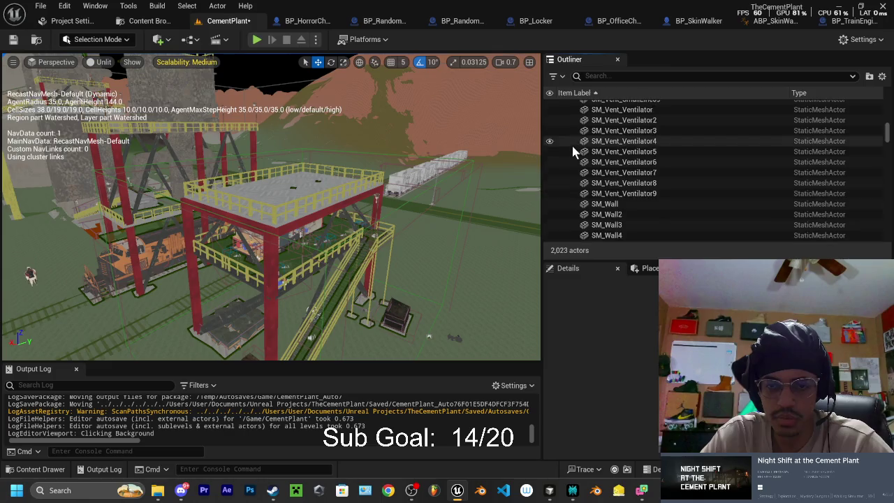
drag(886, 132, 885, 105)
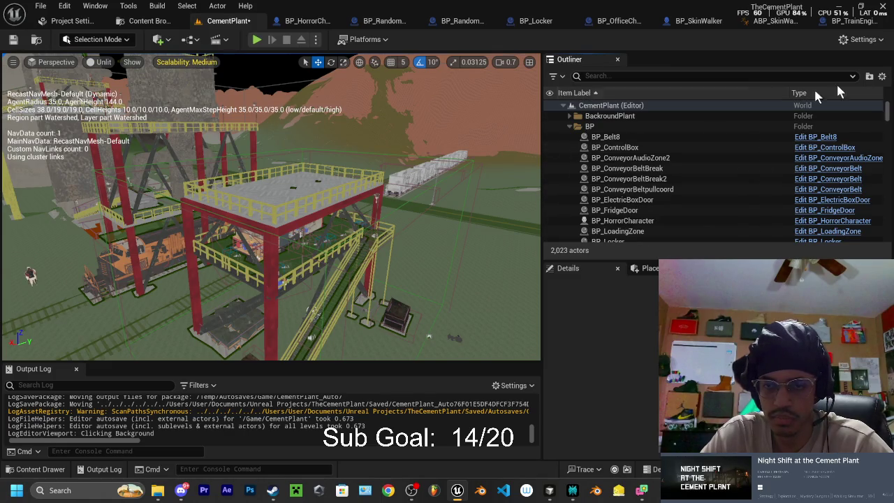
click(570, 148)
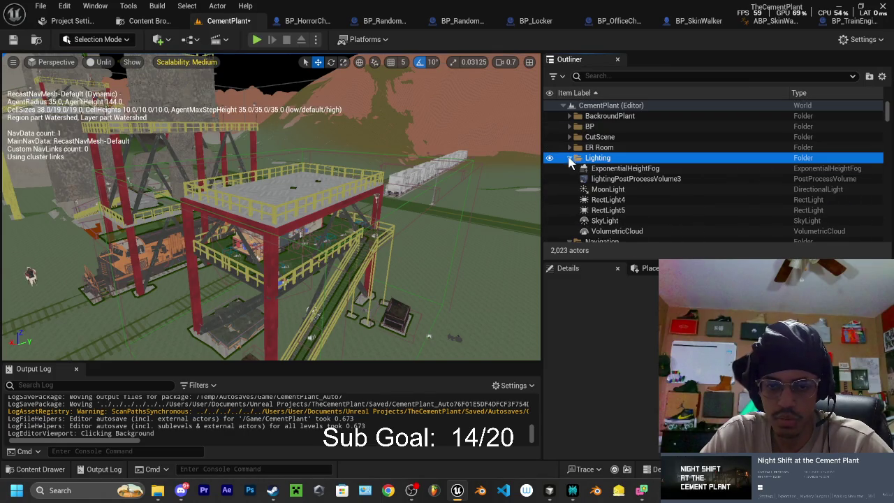
click(570, 158)
click(570, 168)
click(570, 179)
click(570, 189)
click(570, 200)
click(570, 210)
scroll(570, 214, down, 3)
click(570, 189)
scroll(591, 178, down, 2)
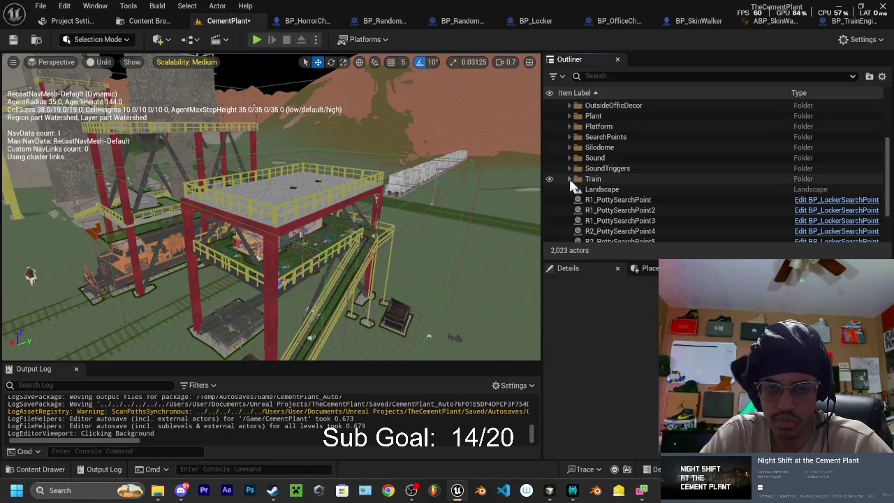
Expand the Sound folder and show Adomesoundpoint5's details, then switch to Cursor
click(600, 157)
click(570, 157)
scroll(600, 164, down, 2)
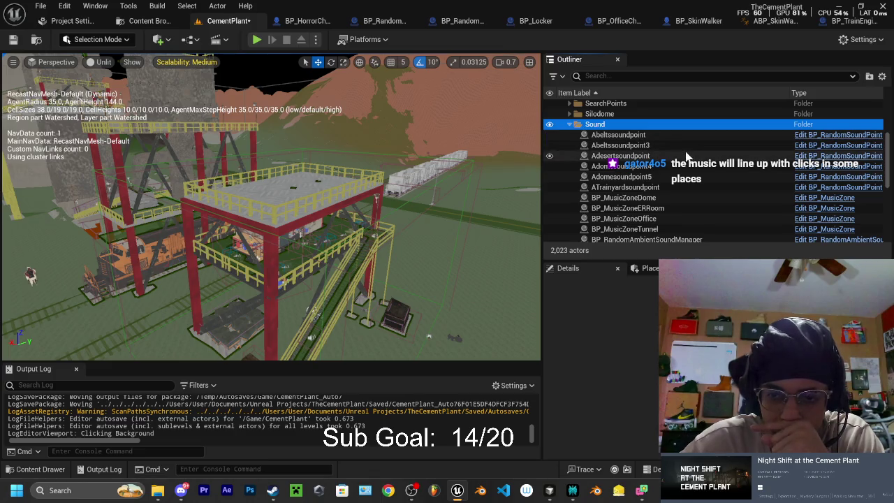
click(625, 176)
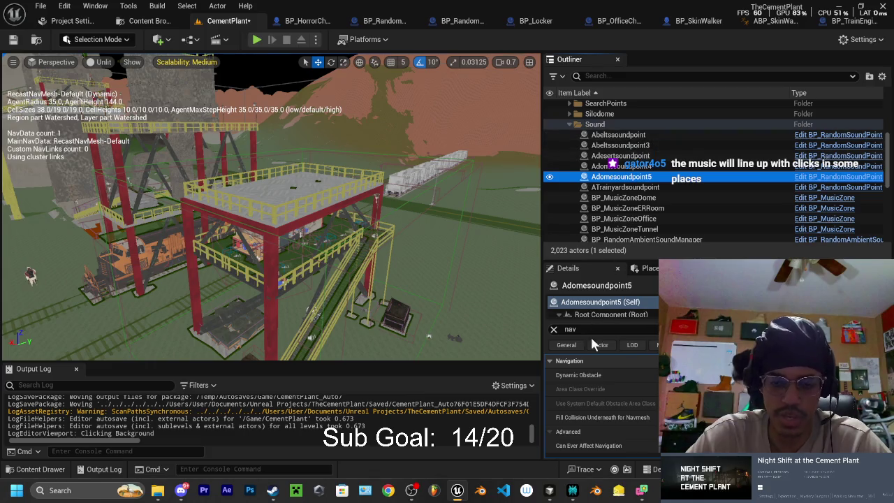
click(549, 490)
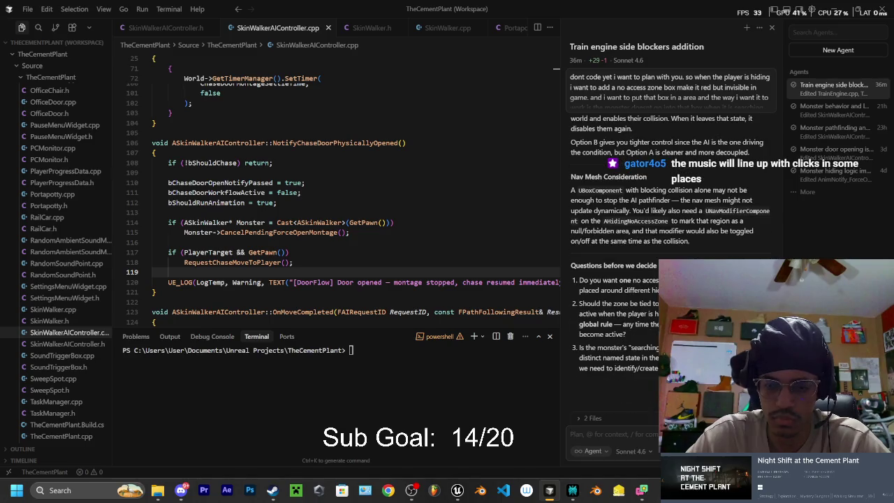
Ask the agent to put attenuation settings inside the sound points instead of separate attenuation profiles
click(591, 435)
text(nev)
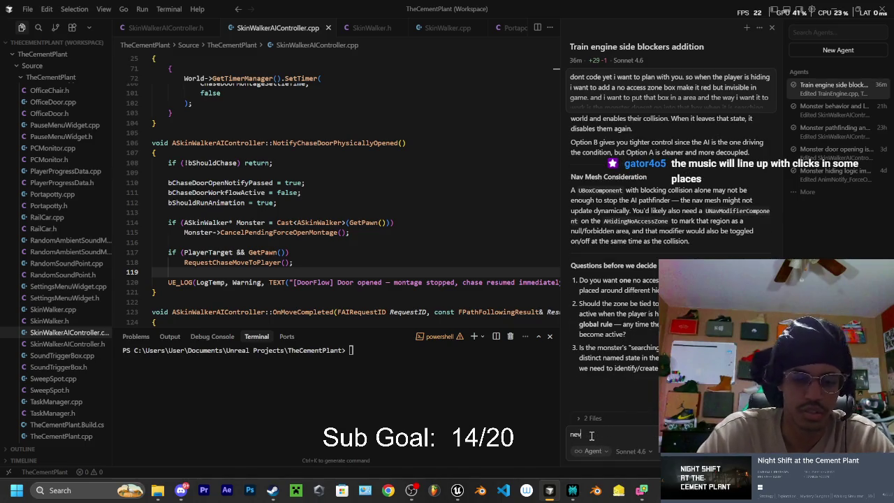
text(ermind i just)
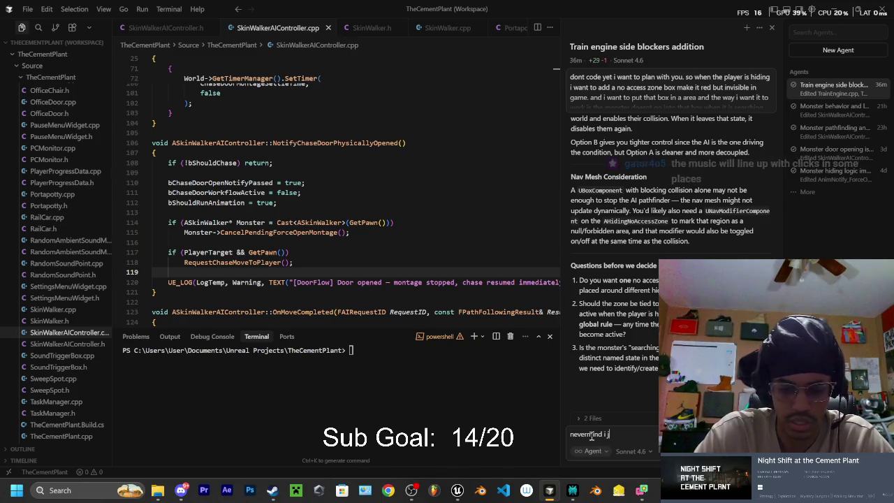
key(BackSpace)
key(BackSpace)
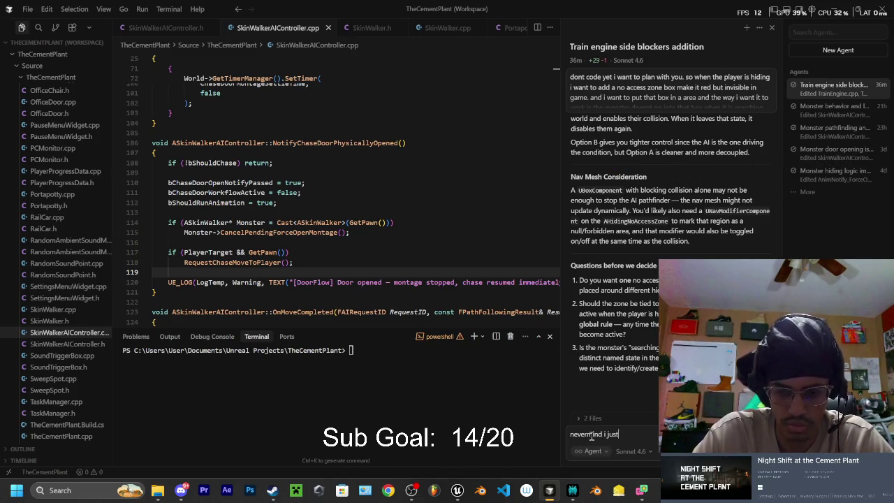
text( made a custo)
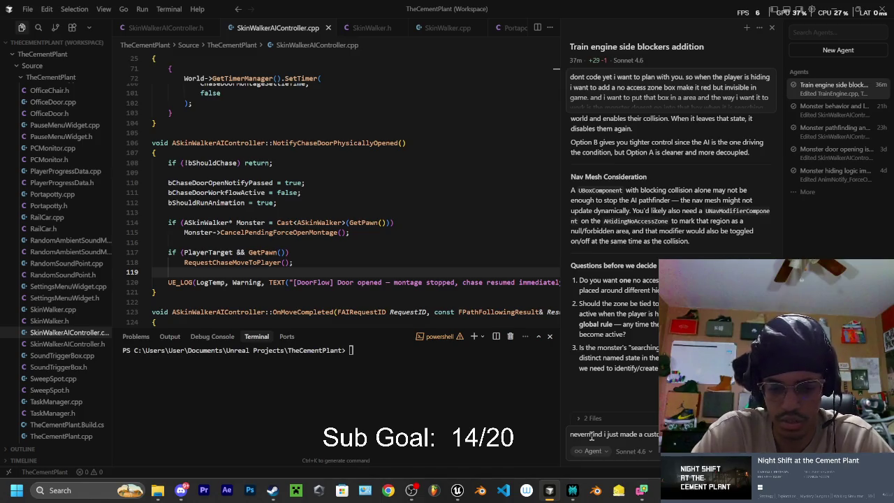
text(add)
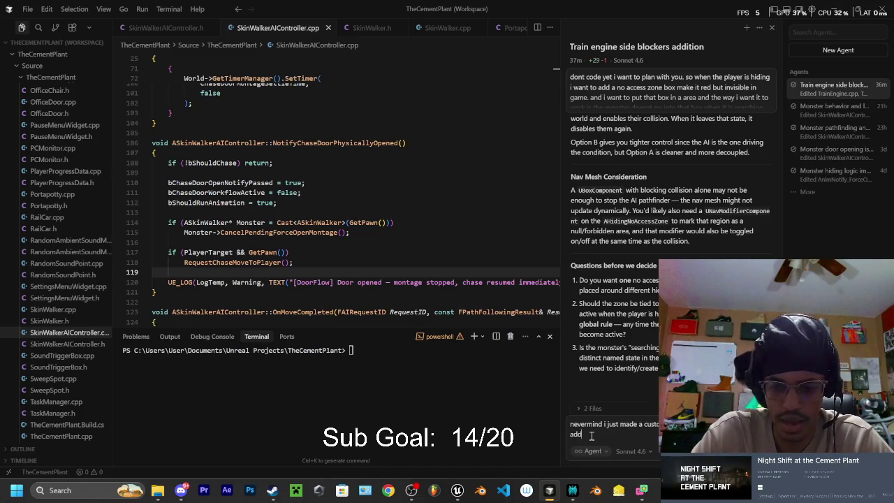
text( attenua)
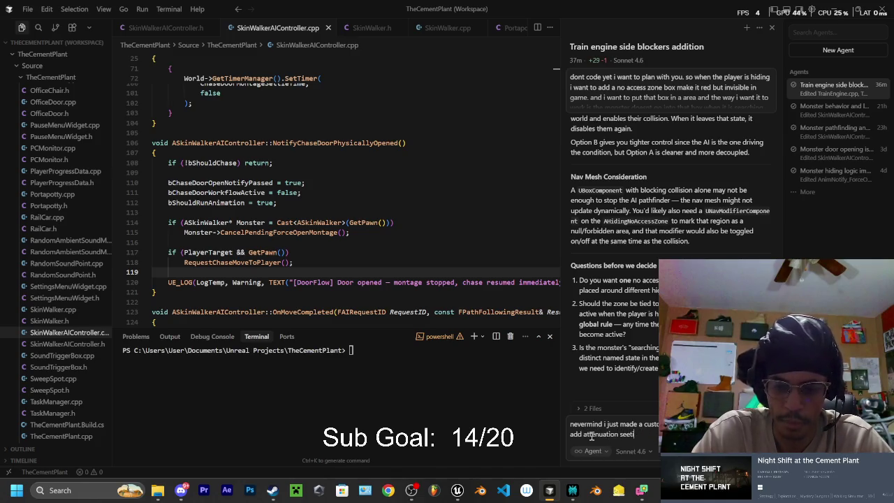
text(tion setting withi)
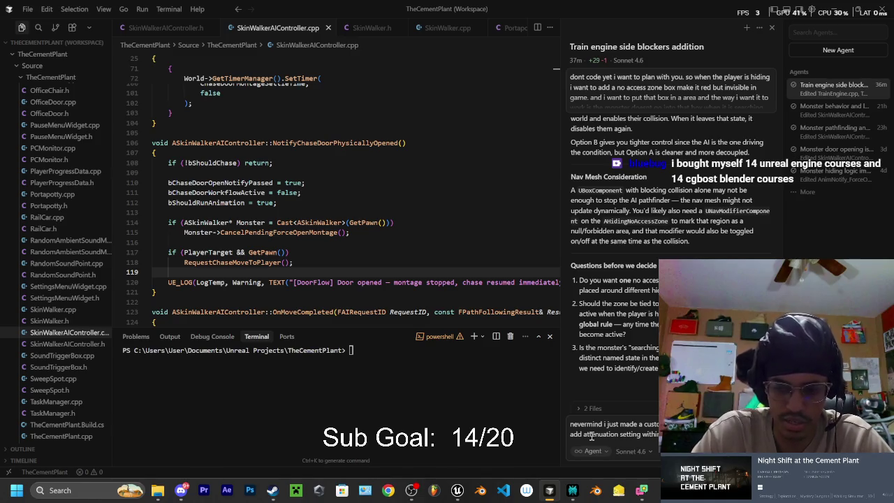
text(there instea)
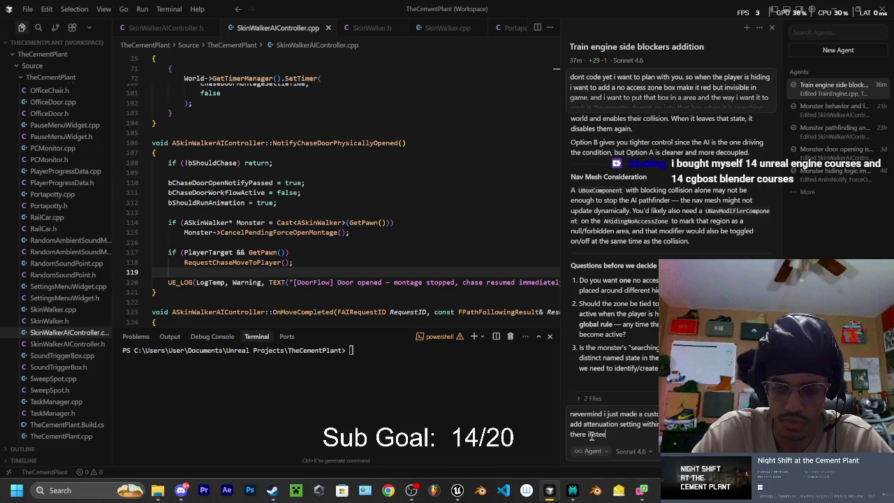
key(BackSpace)
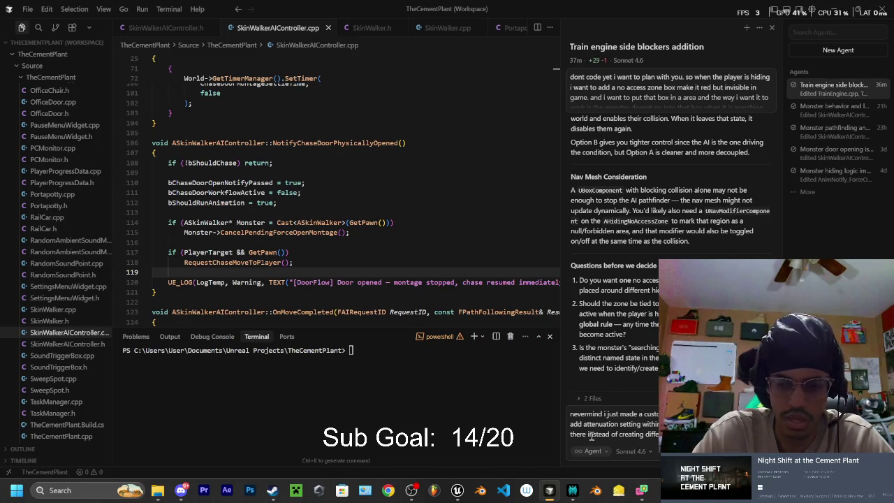
text(that for me pleasde)
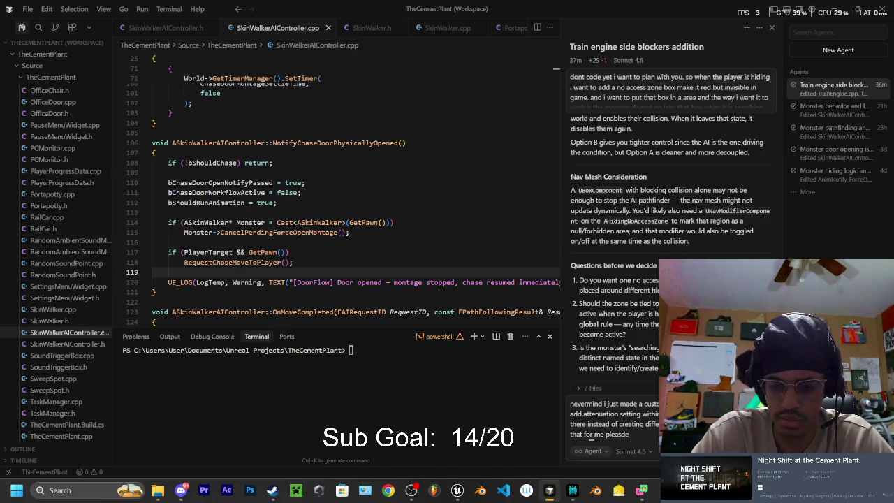
key(Return)
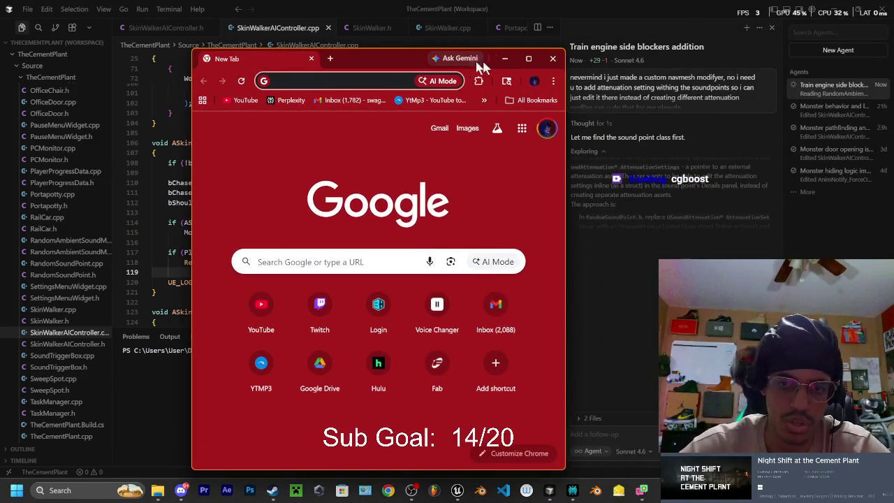
Open a new Chrome browser window
double_click(527, 58)
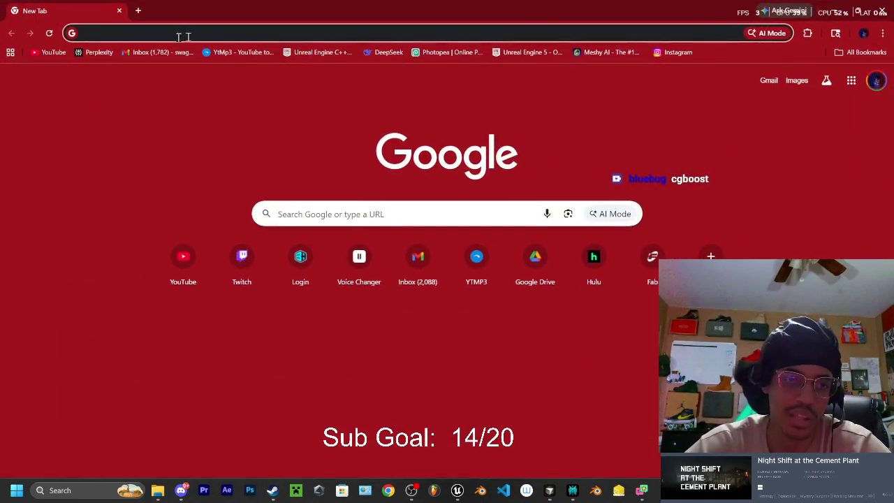
Search Google for 'cgboost' and check the CG Boost website
click(187, 37)
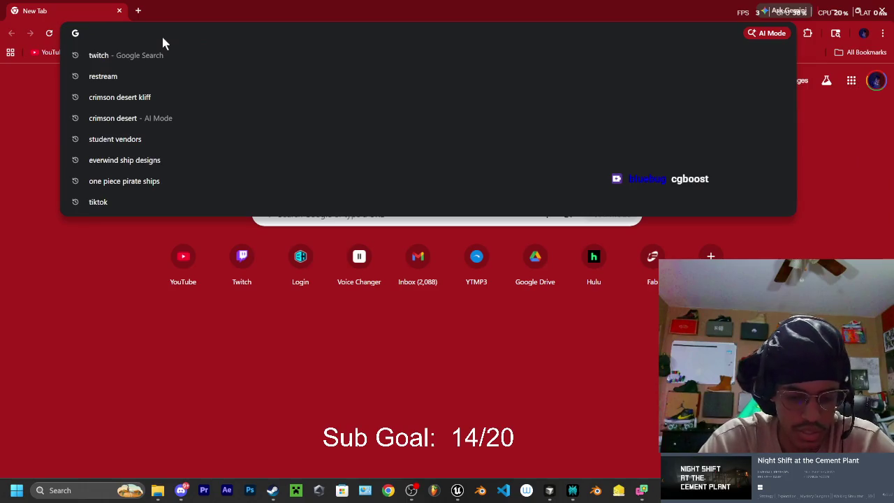
text(cgboost)
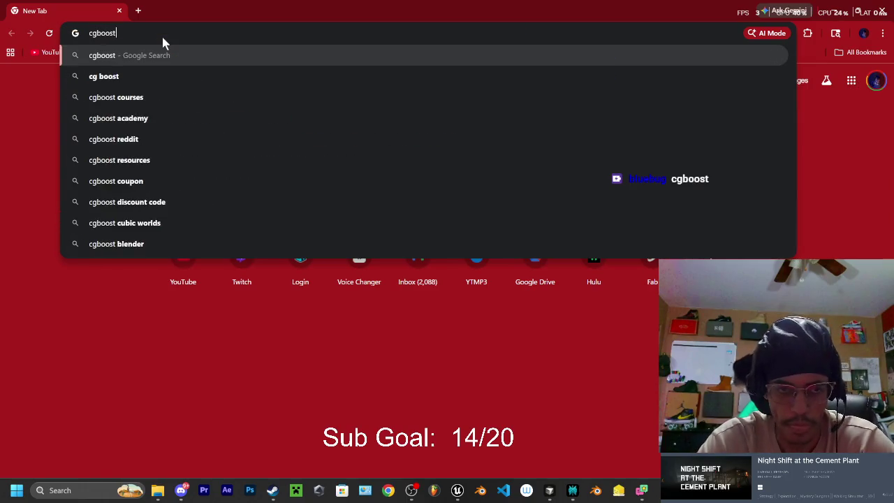
key(Return)
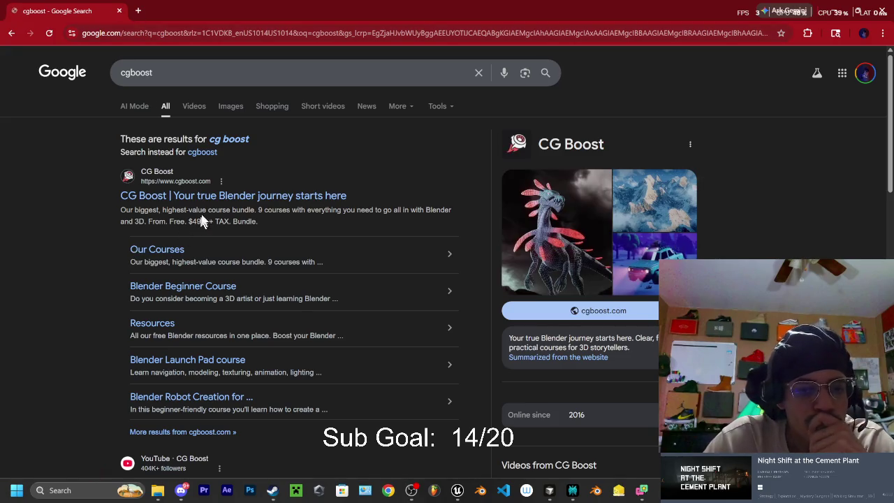
click(210, 197)
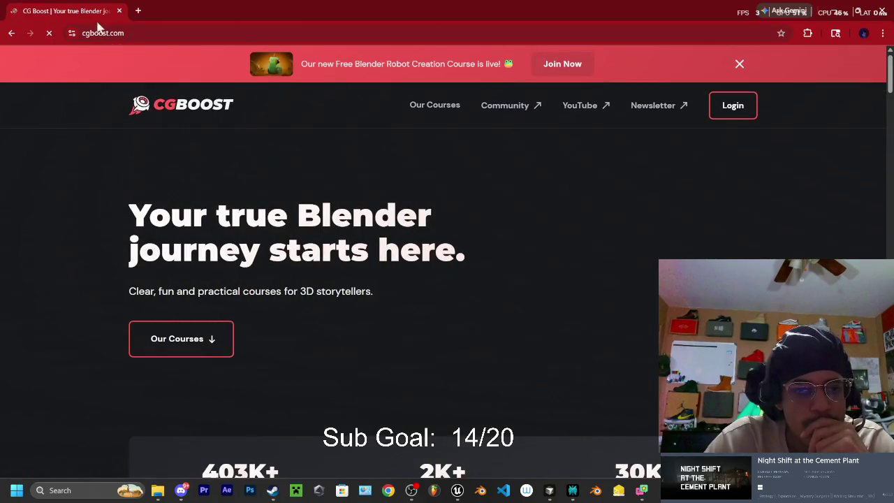
key(alt+Left)
Refine the search to 'cgboost blender retopology' and open the 5.06 Retopology: Head lesson
click(180, 69)
text(blender retop)
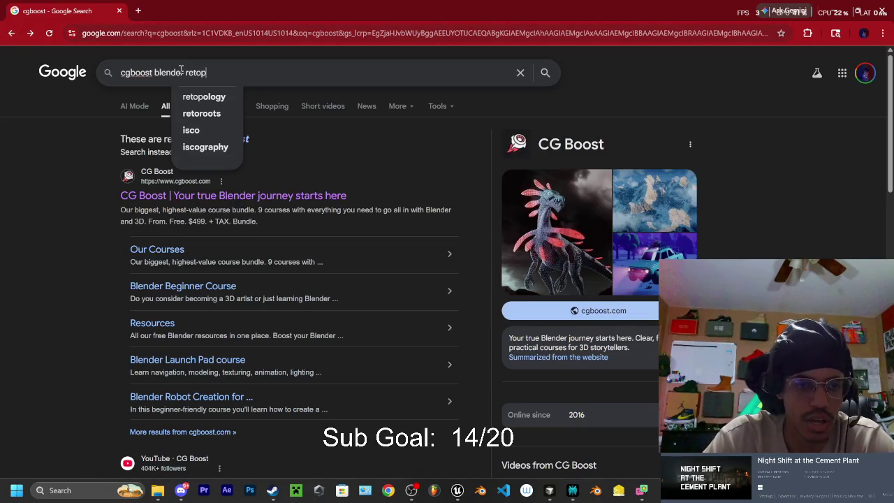
click(222, 98)
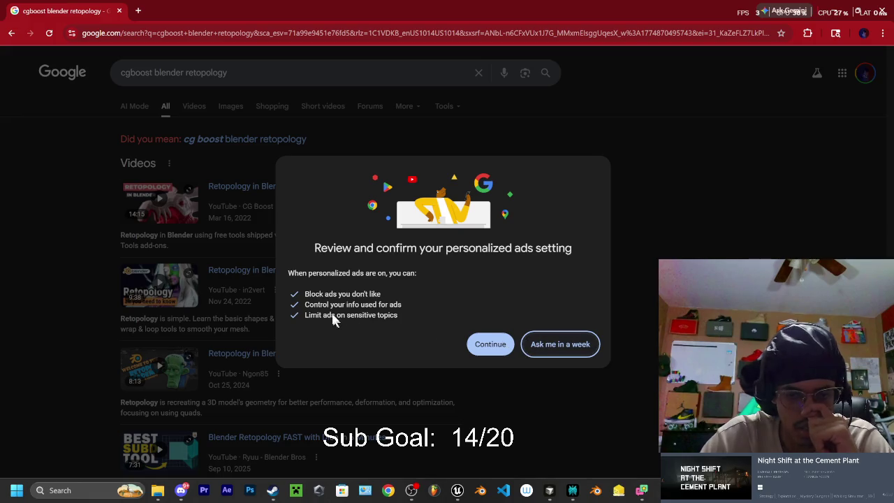
click(579, 344)
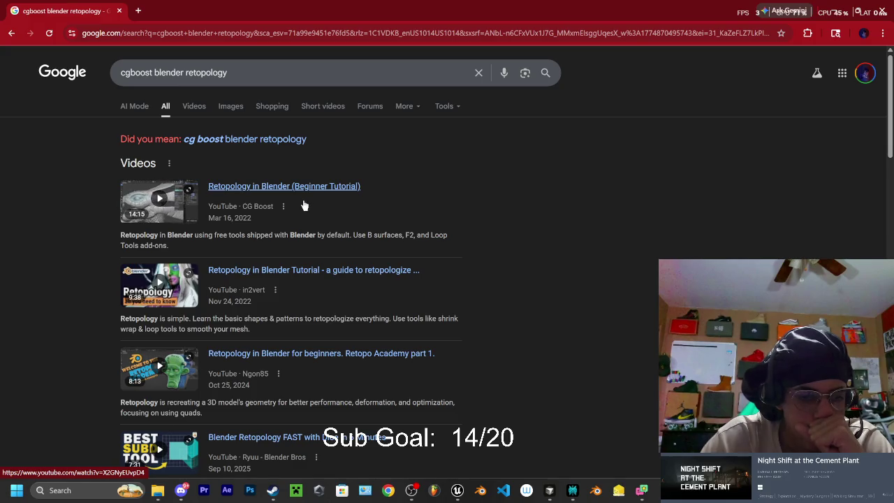
scroll(297, 207, down, 2)
scroll(296, 208, down, 3)
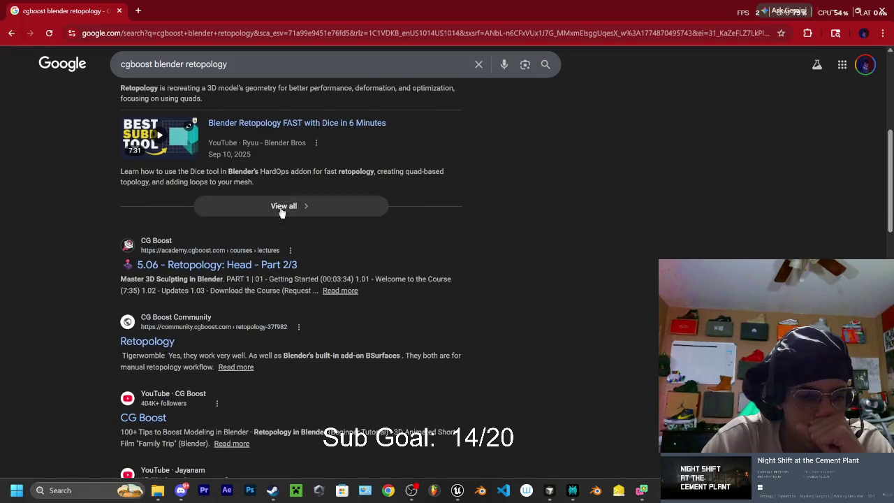
click(242, 265)
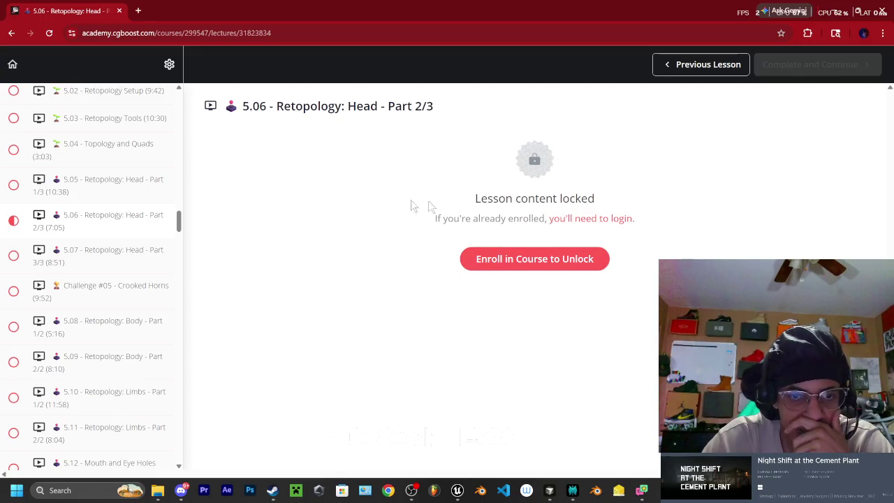
Find and select the lesson's course title, 'Master 3D Sculpting in Blender'
scroll(84, 273, up, 3)
scroll(97, 285, up, 20)
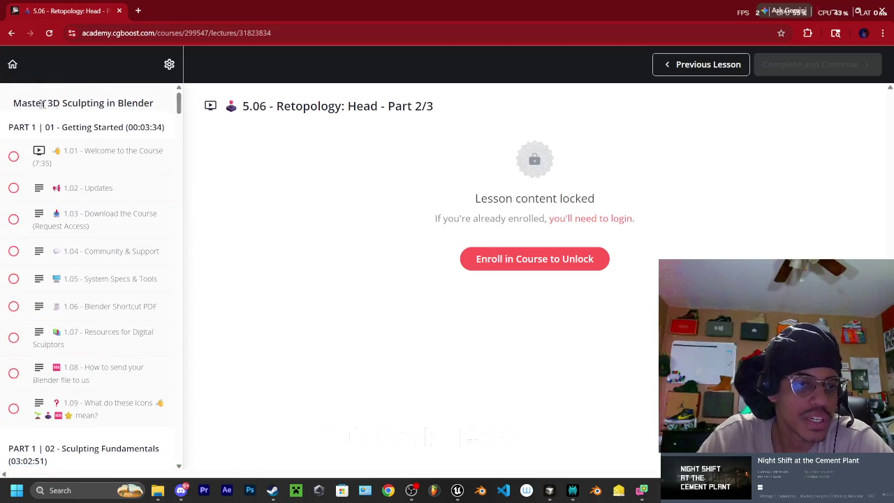
mouse_move(14, 103)
mouse_down()
mouse_move(138, 104)
mouse_move(159, 116)
mouse_up()
key(ctrl+c)
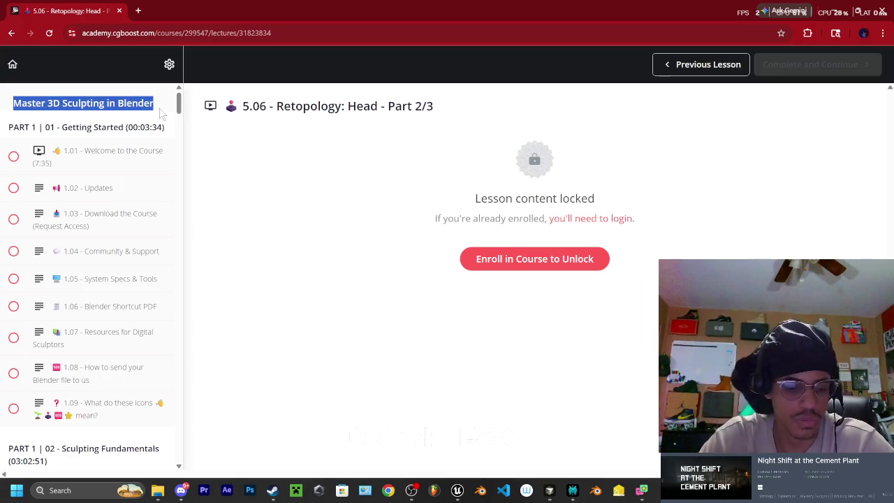
In a new tab, search 'Master 3D Sculpting in Blender cgboost' and open the course page
click(138, 11)
click(127, 33)
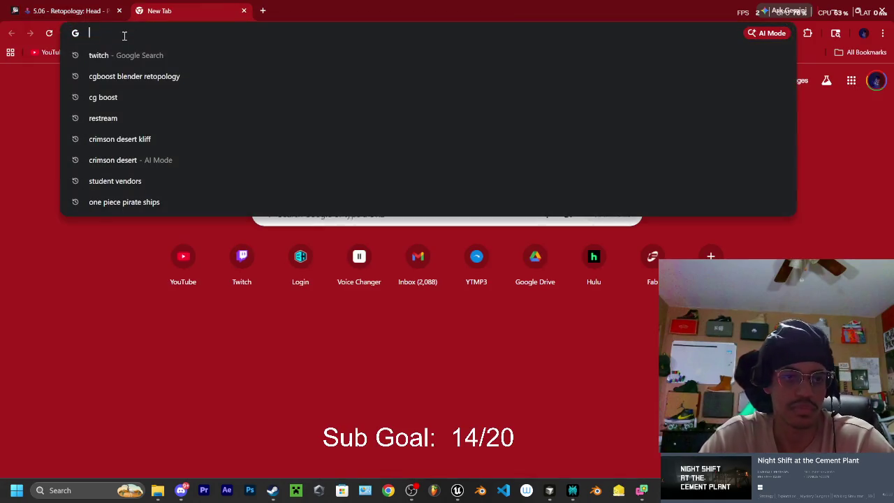
key(ctrl+v)
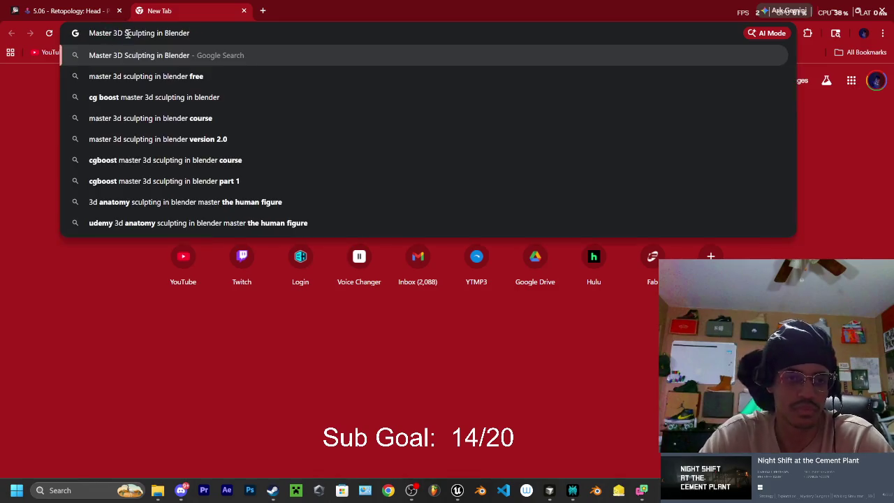
text( cg)
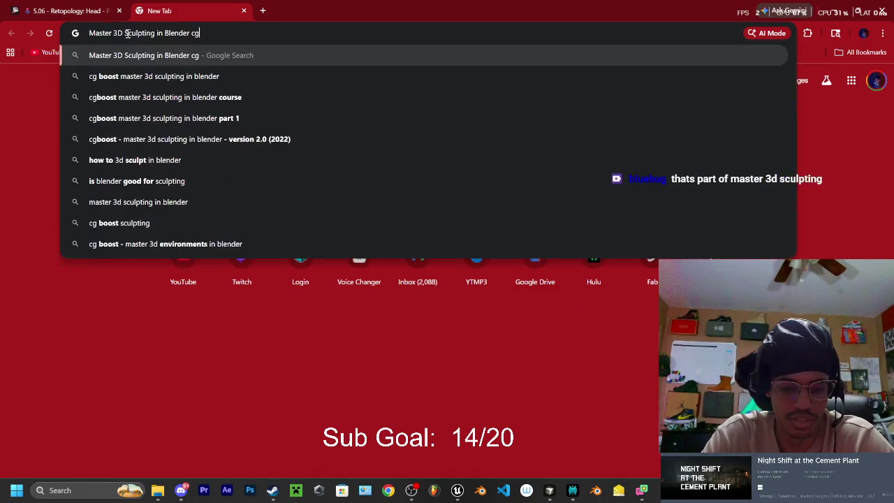
text(boost)
key(Return)
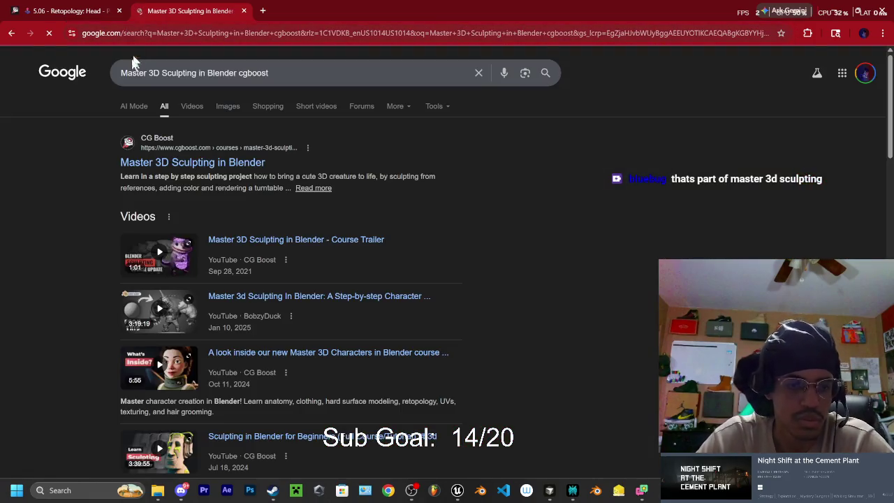
click(158, 164)
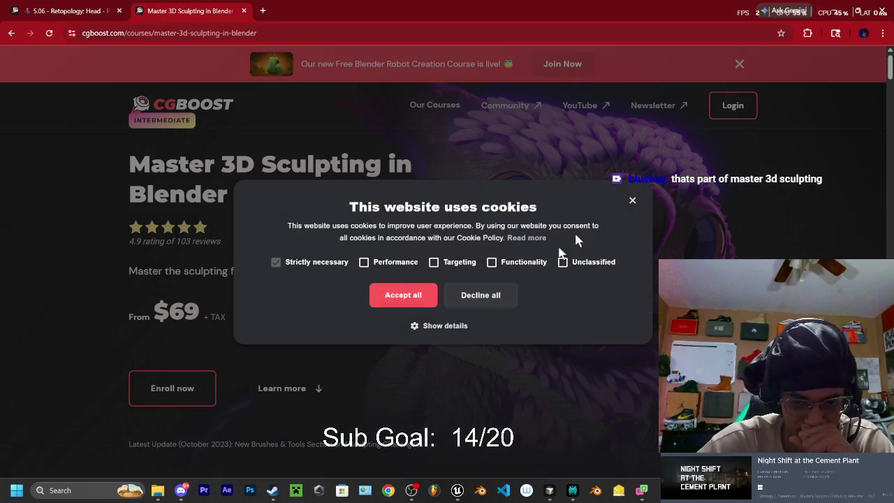
Dismiss the cookie notice and scroll through the Master 3D Sculpting in Blender course page
click(632, 201)
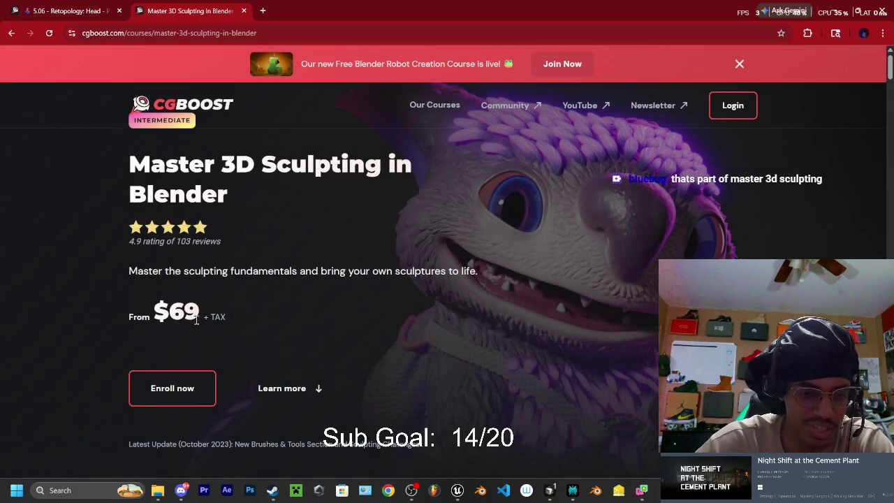
scroll(210, 322, down, 5)
scroll(326, 257, down, 2)
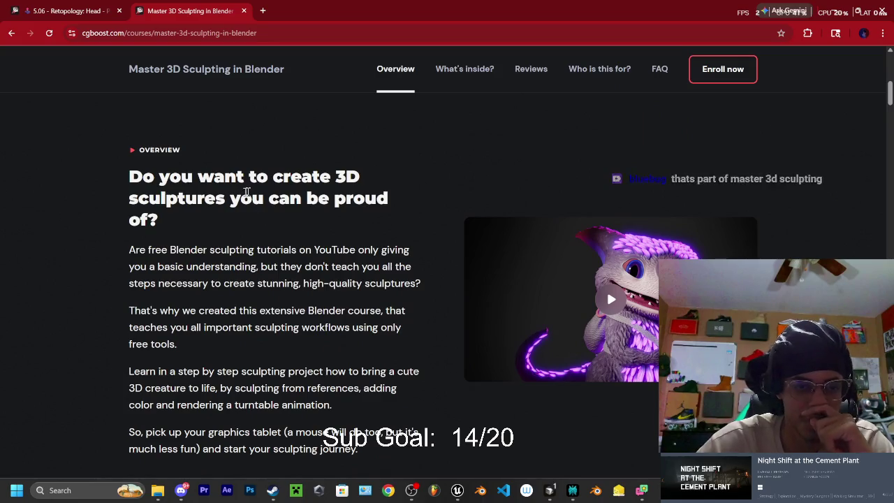
scroll(206, 218, down, 1)
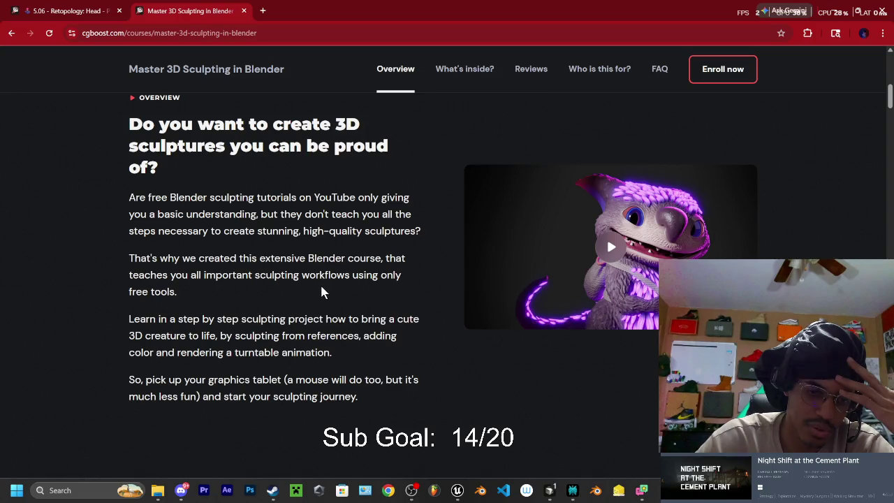
scroll(319, 288, down, 1)
scroll(318, 288, down, 5)
scroll(407, 335, down, 5)
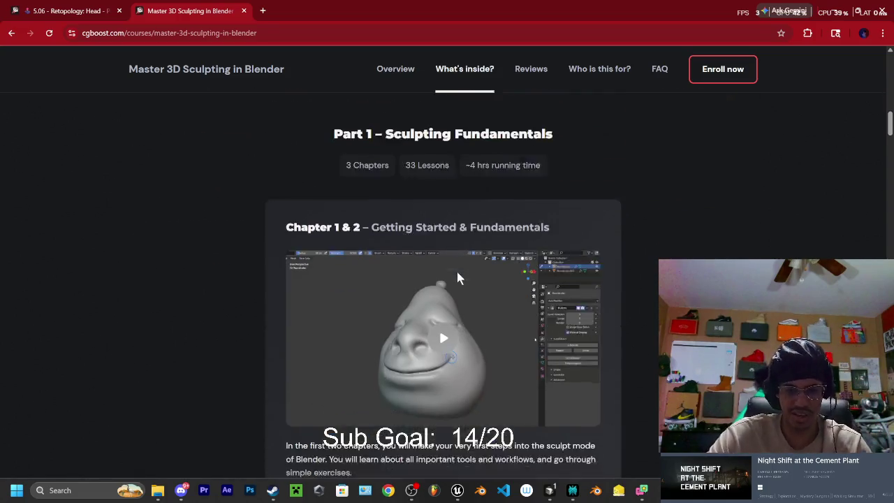
scroll(458, 267, down, 1)
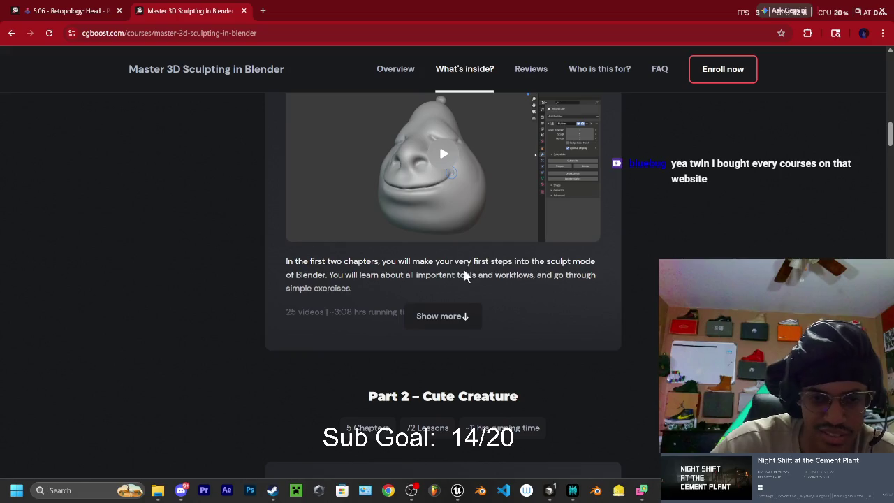
scroll(468, 255, down, 4)
scroll(469, 253, down, 2)
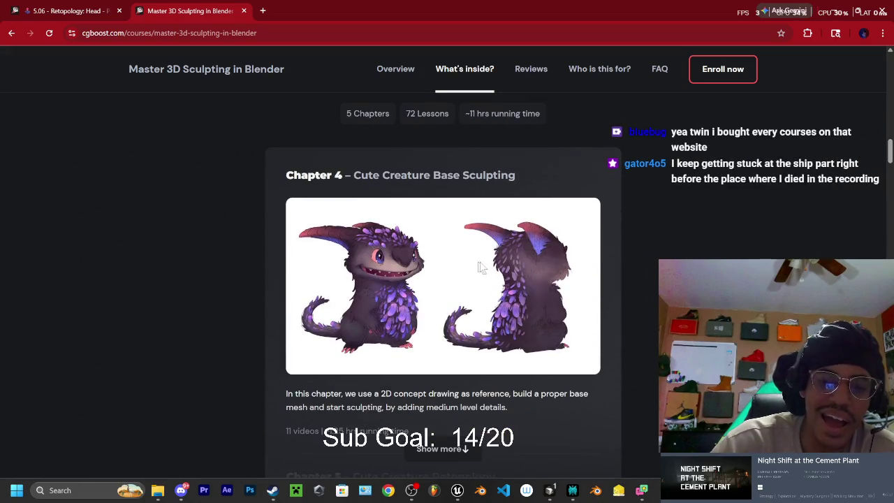
scroll(482, 266, down, 6)
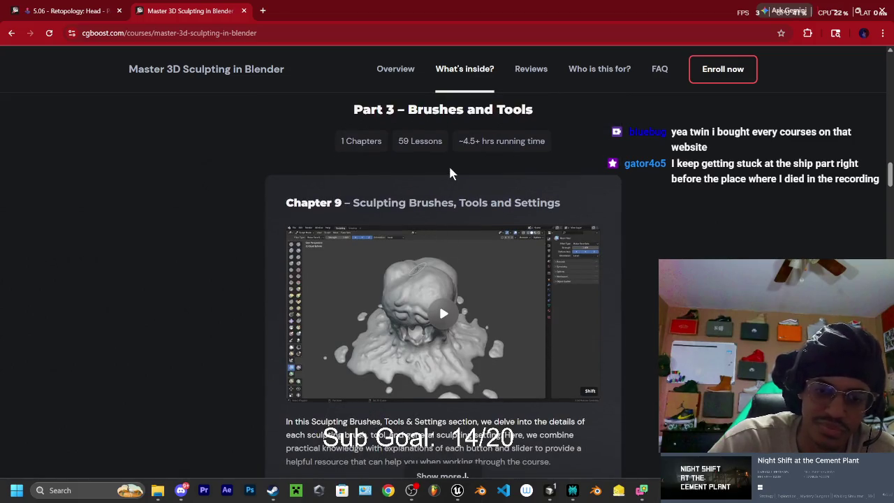
scroll(449, 168, down, 4)
scroll(446, 188, down, 3)
scroll(443, 200, down, 8)
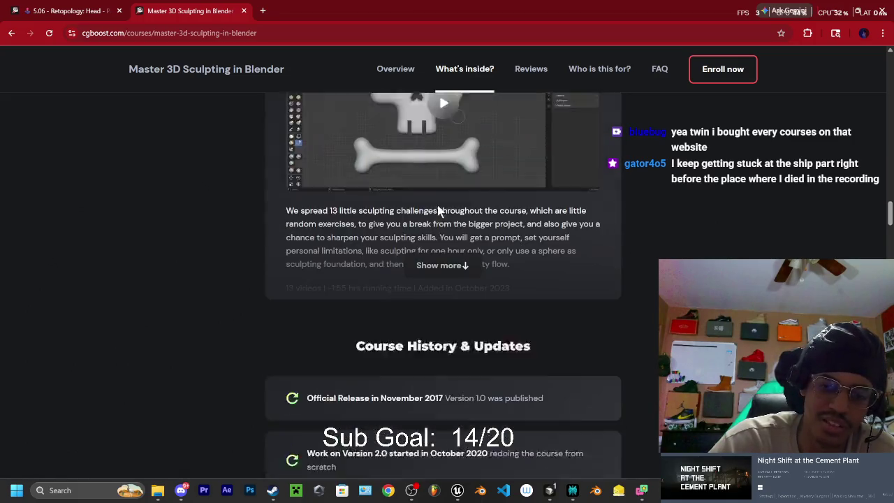
scroll(434, 203, down, 4)
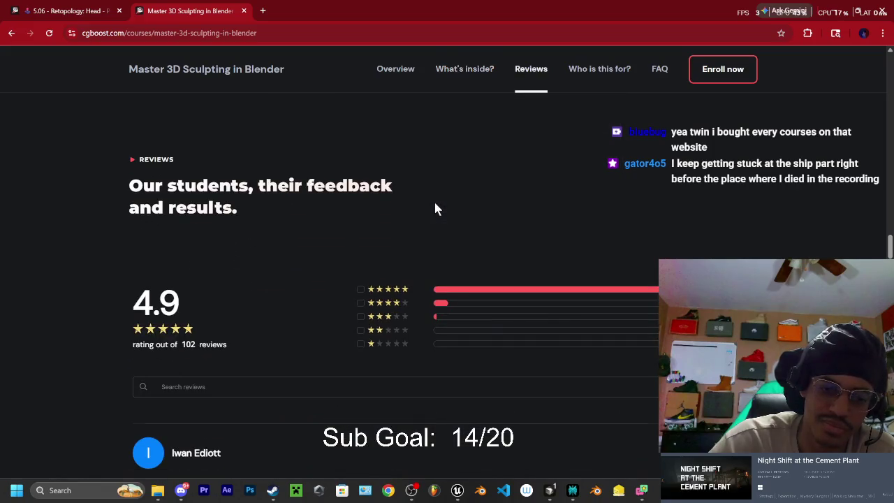
scroll(433, 201, down, 4)
scroll(424, 204, down, 1)
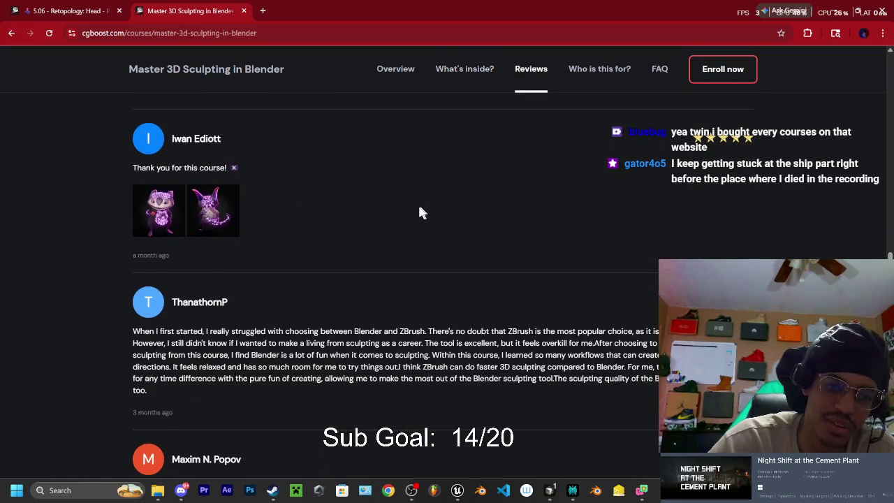
scroll(409, 207, down, 3)
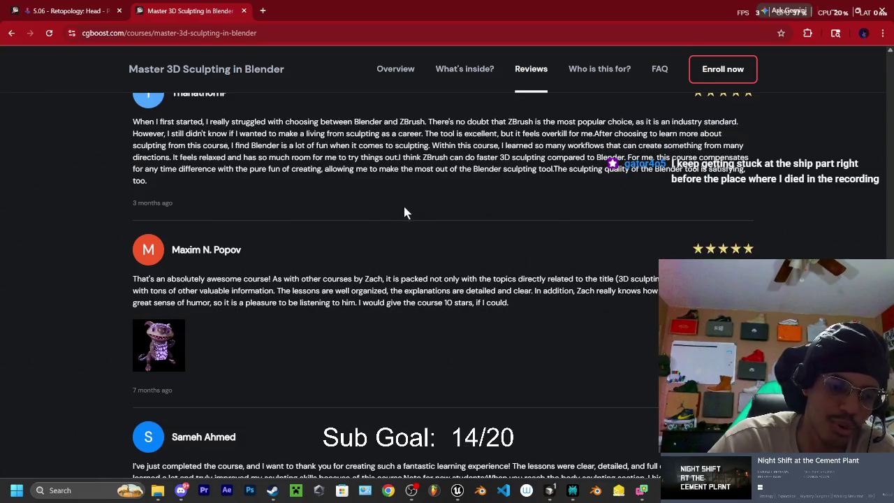
scroll(395, 210, up, 5)
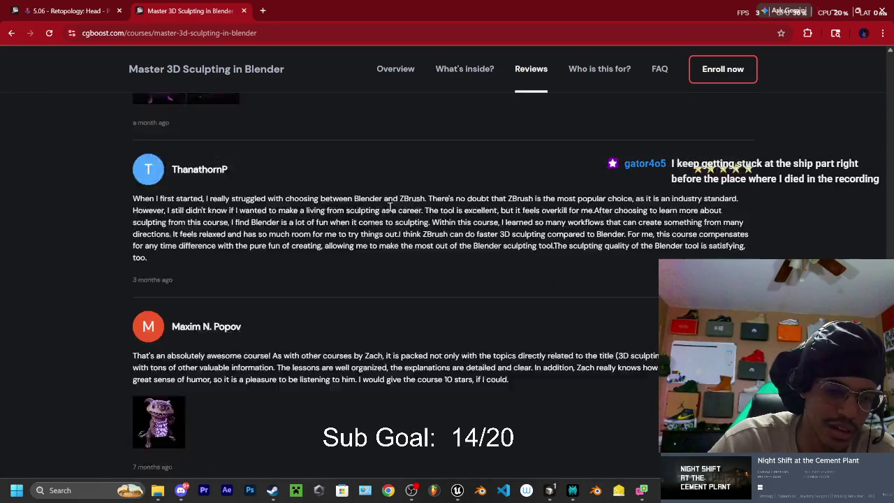
scroll(388, 212, down, 3)
scroll(357, 218, up, 10)
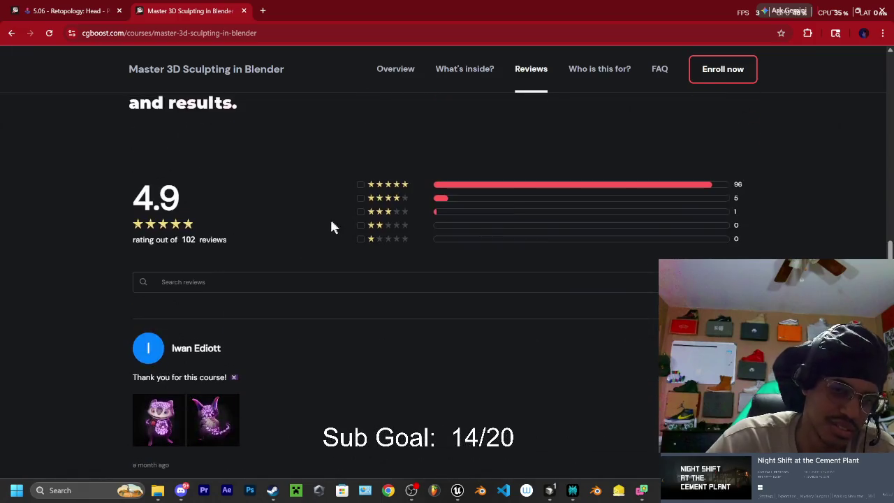
scroll(310, 239, up, 10)
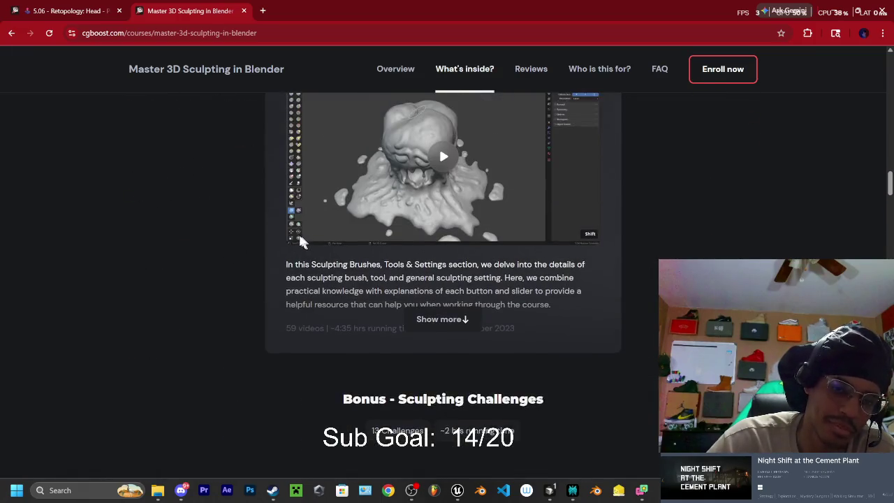
scroll(289, 241, up, 10)
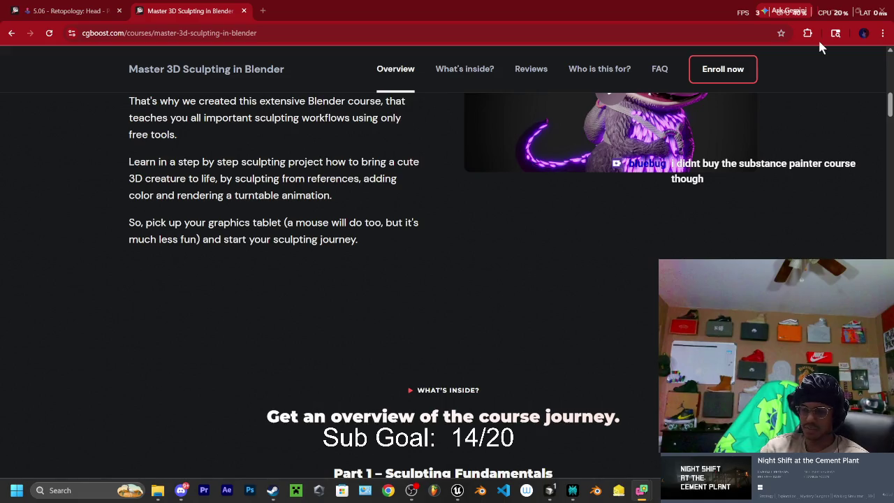
Bookmark the course page with the star and confirm with Done
click(781, 33)
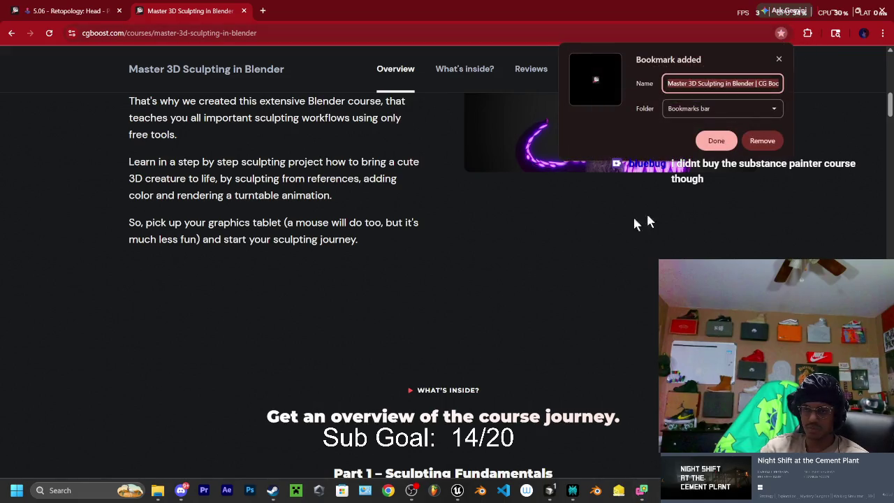
click(716, 141)
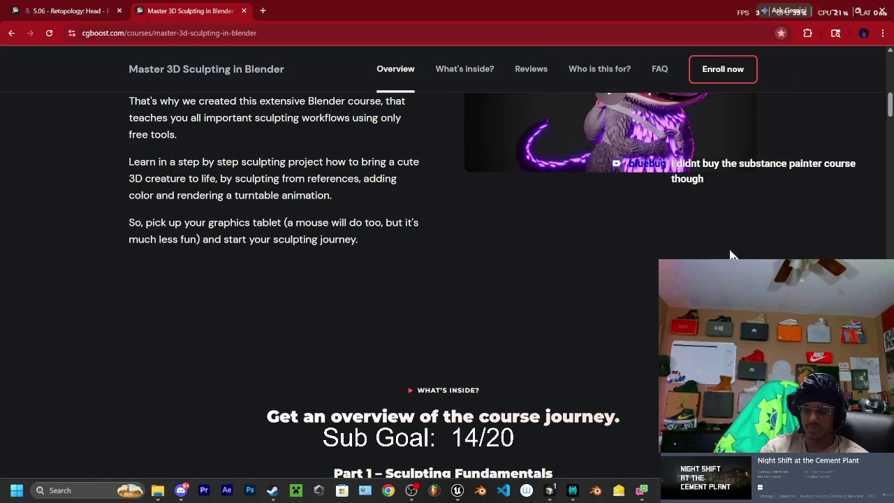
scroll(606, 289, up, 10)
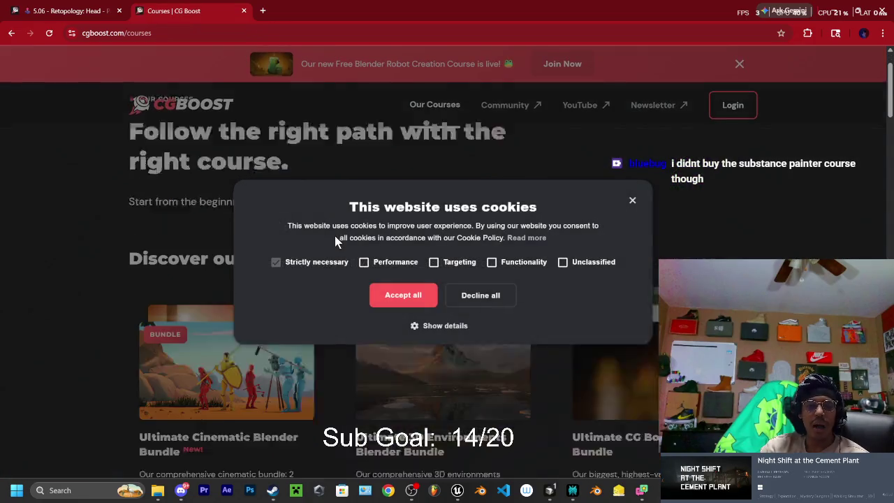
Dismiss the cookie notice and scroll Our Courses down to the 'Didn't find what you were looking for?' section
click(401, 293)
scroll(220, 250, down, 3)
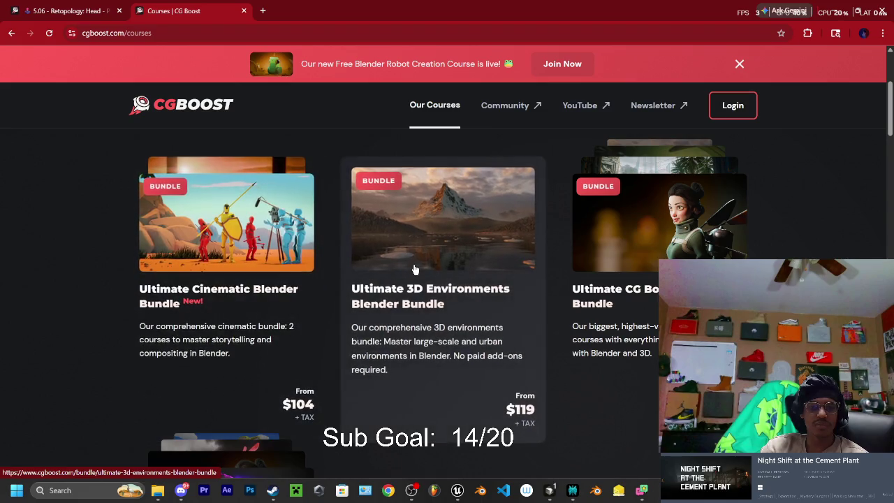
scroll(447, 258, down, 2)
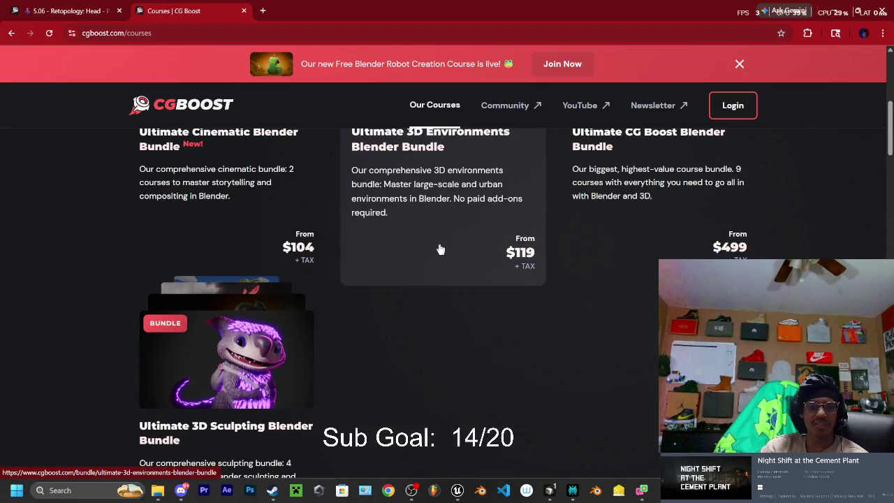
scroll(437, 248, down, 2)
scroll(266, 269, down, 1)
scroll(273, 266, down, 2)
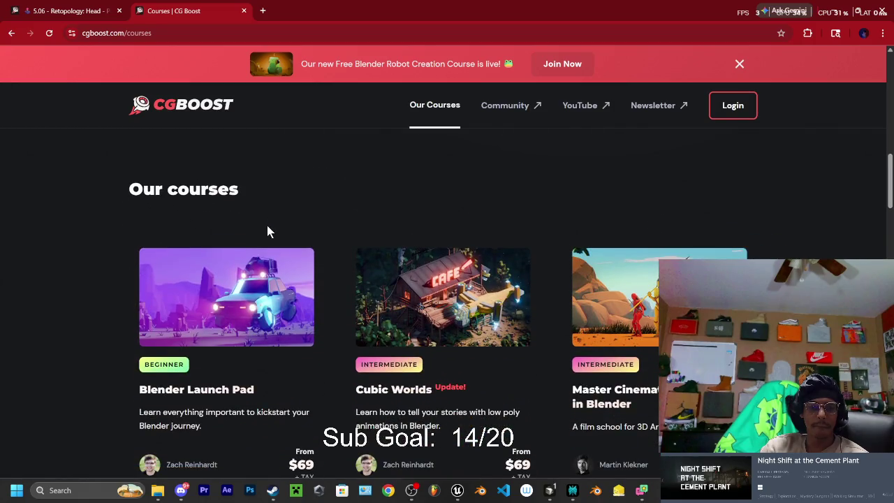
scroll(266, 224, down, 1)
scroll(407, 248, down, 2)
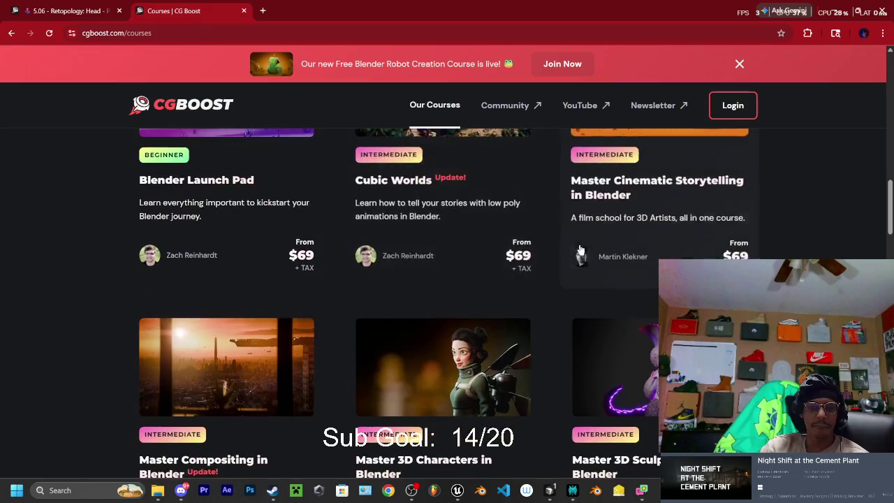
scroll(582, 249, down, 1)
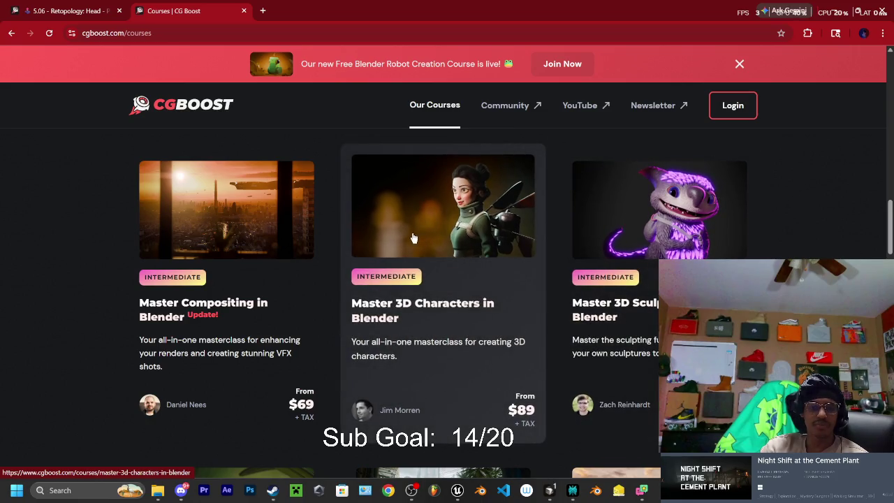
scroll(414, 239, down, 2)
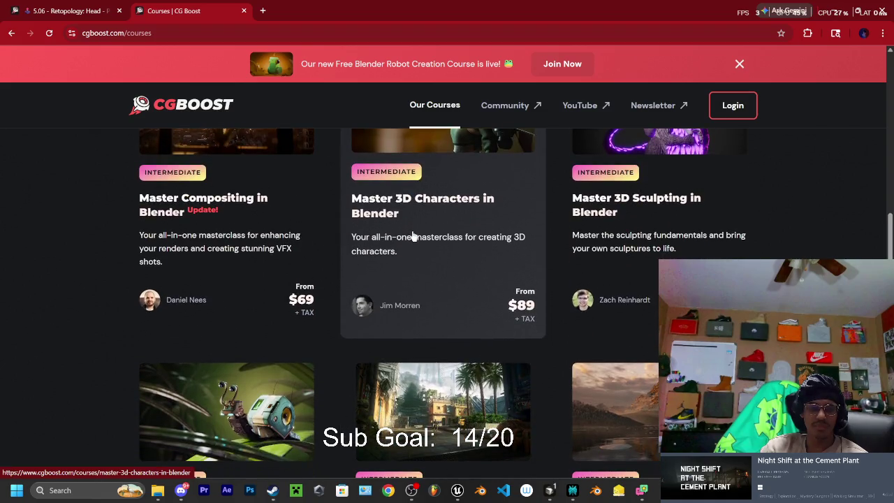
scroll(412, 237, down, 2)
scroll(413, 236, down, 5)
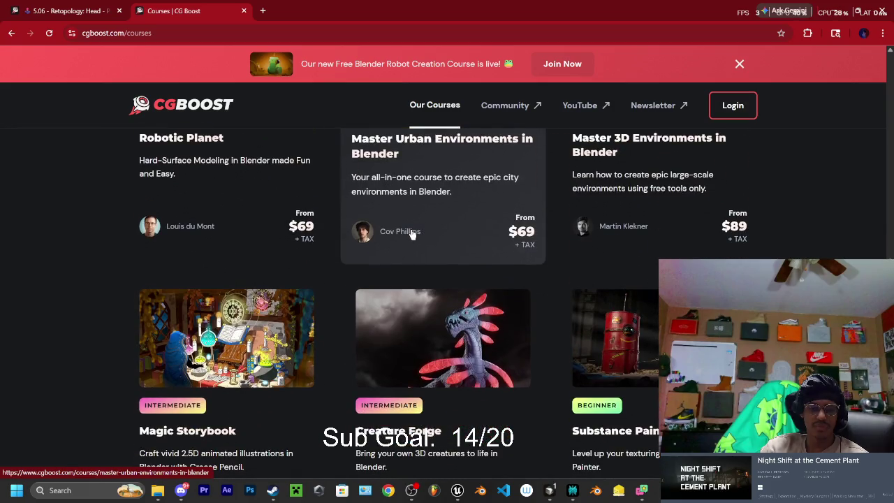
scroll(413, 235, down, 1)
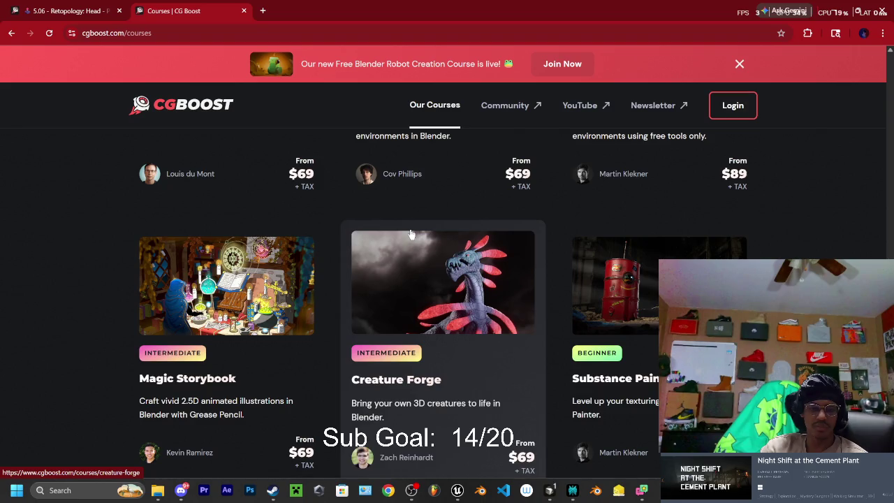
scroll(411, 234, down, 2)
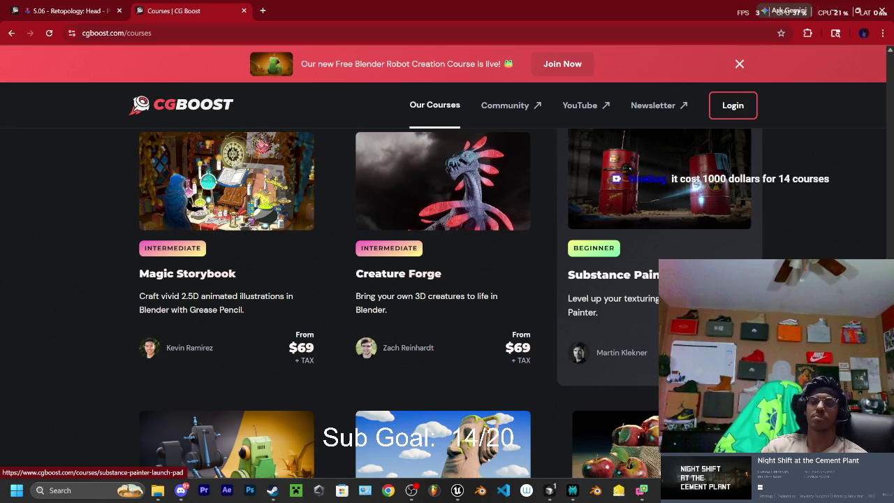
scroll(681, 234, down, 1)
scroll(682, 235, down, 2)
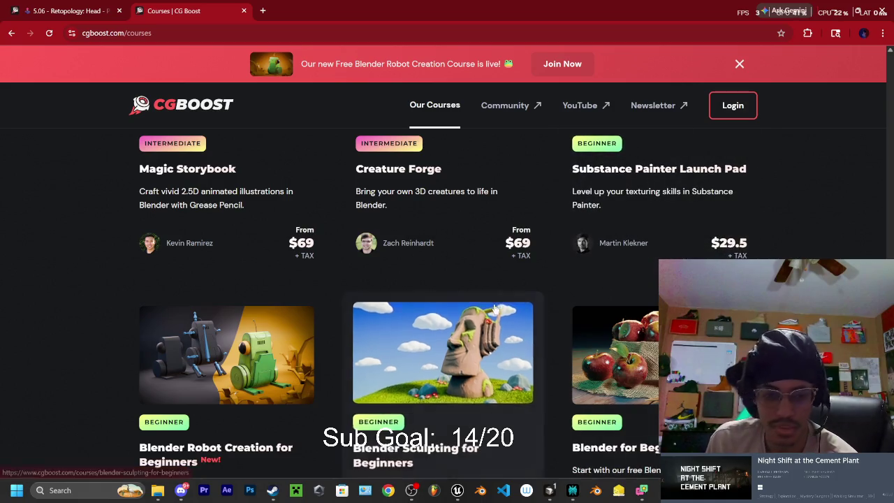
scroll(422, 276, down, 1)
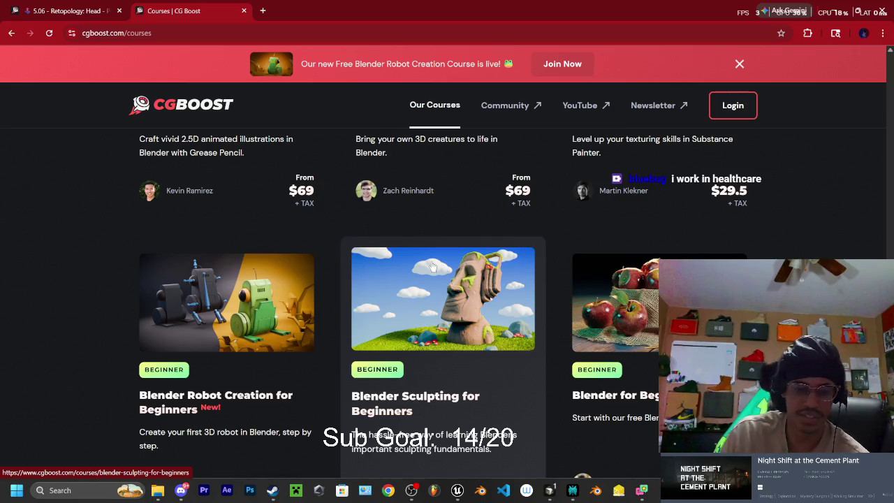
scroll(441, 275, down, 2)
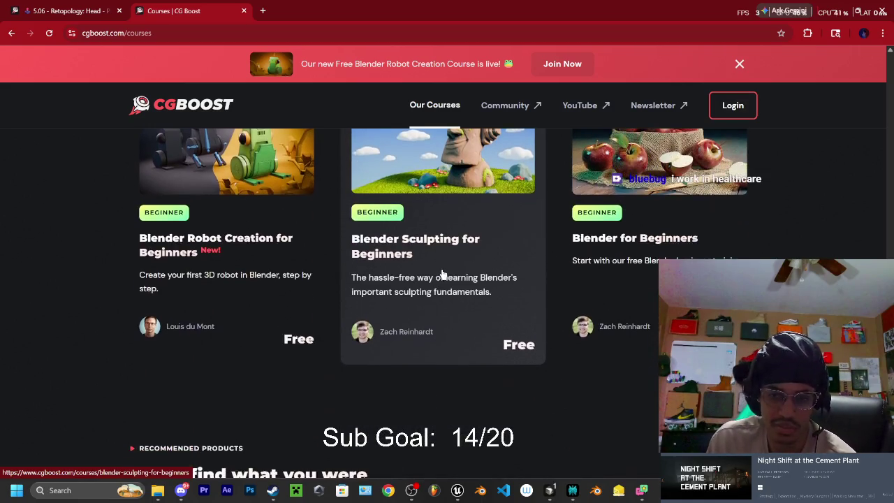
scroll(442, 273, down, 7)
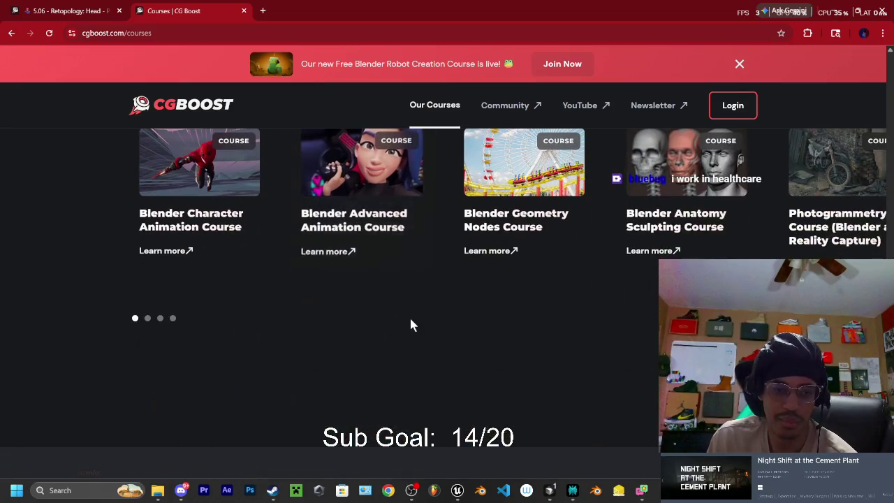
scroll(429, 309, up, 3)
scroll(426, 280, up, 1)
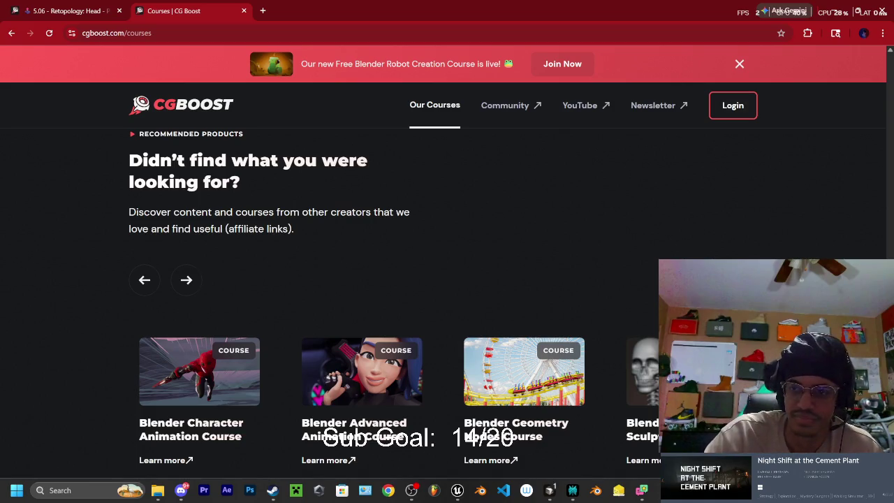
Close the Chrome window to return to the code editor
click(883, 13)
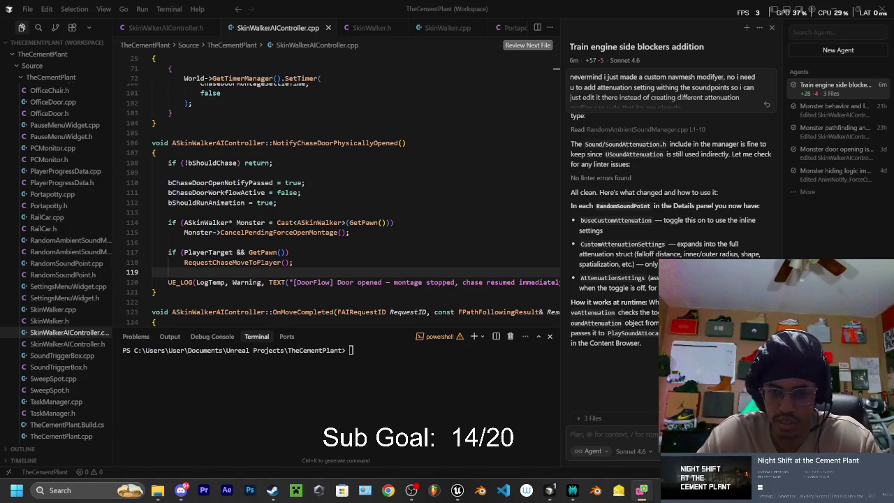
scroll(602, 213, up, 3)
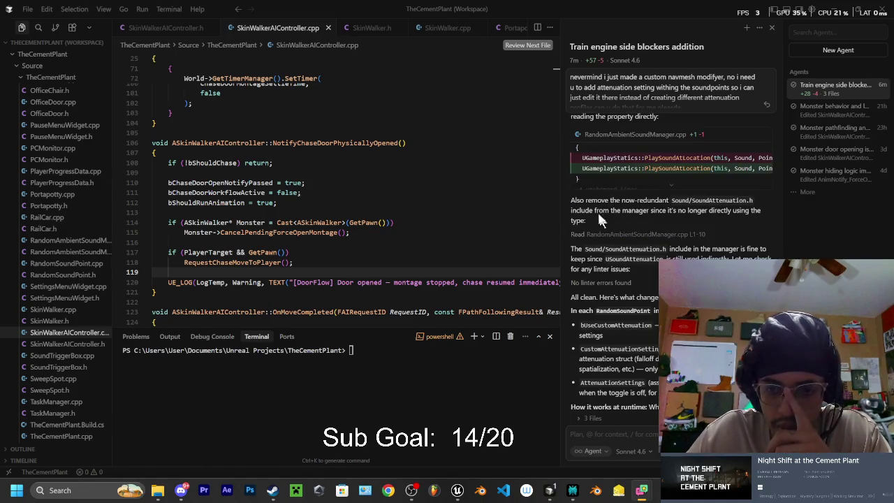
scroll(636, 211, up, 2)
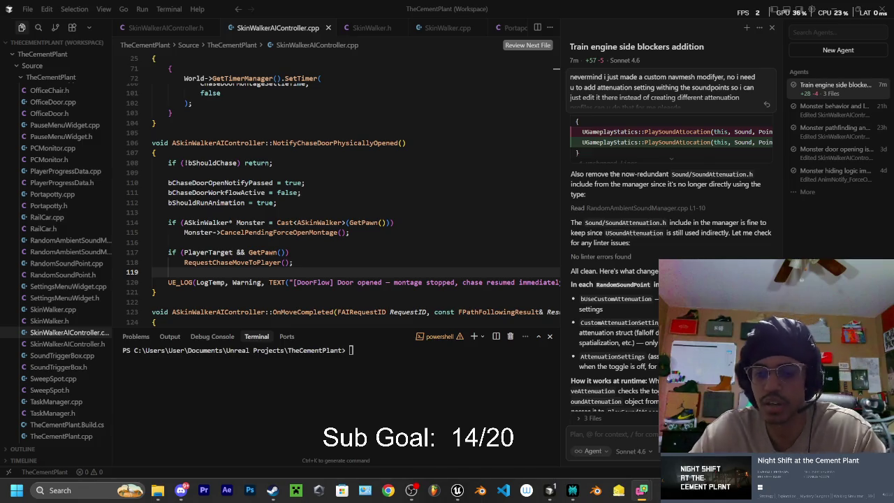
scroll(629, 314, down, 2)
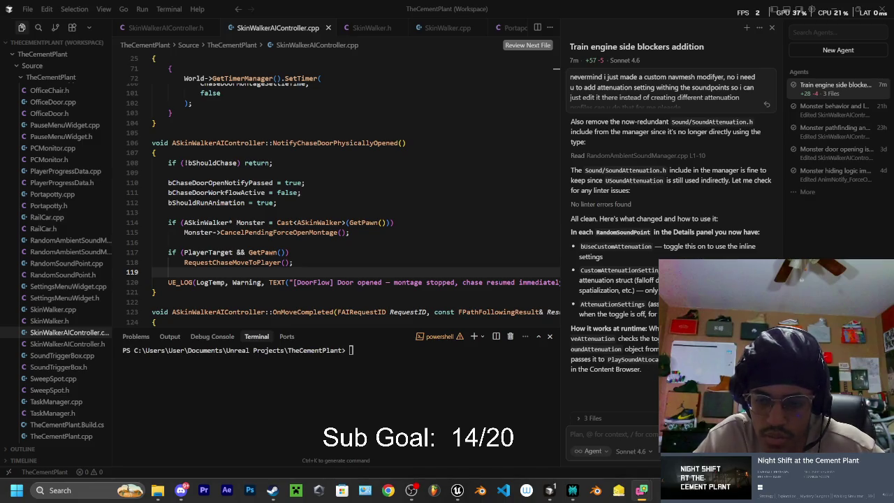
scroll(667, 209, up, 3)
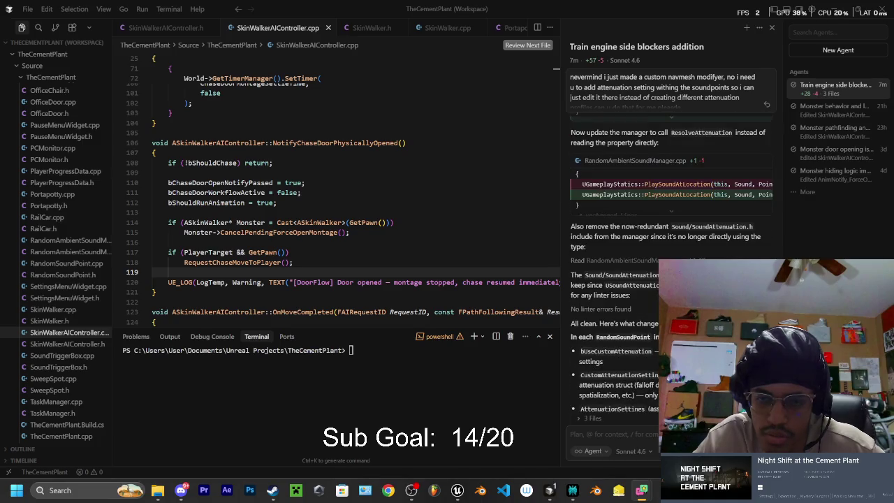
scroll(667, 209, up, 5)
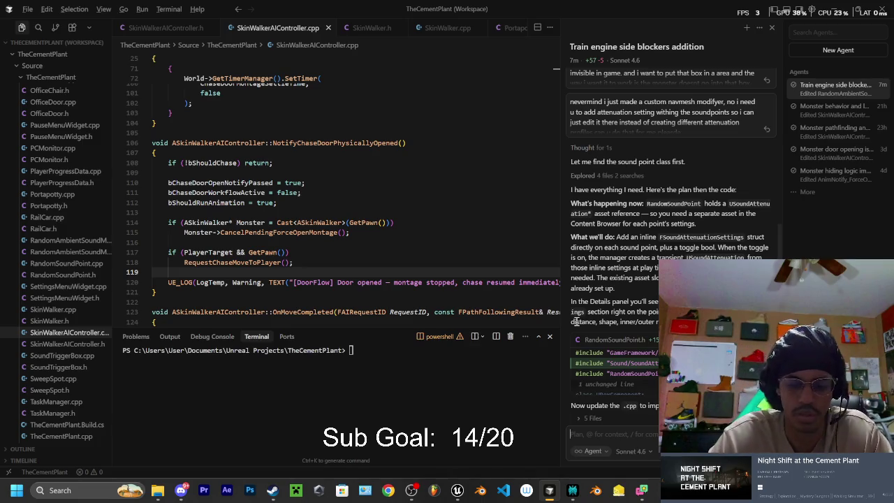
Hot-reload the changed code with Live Coding and return to the Unreal editor
key(ctrl+alt+F11)
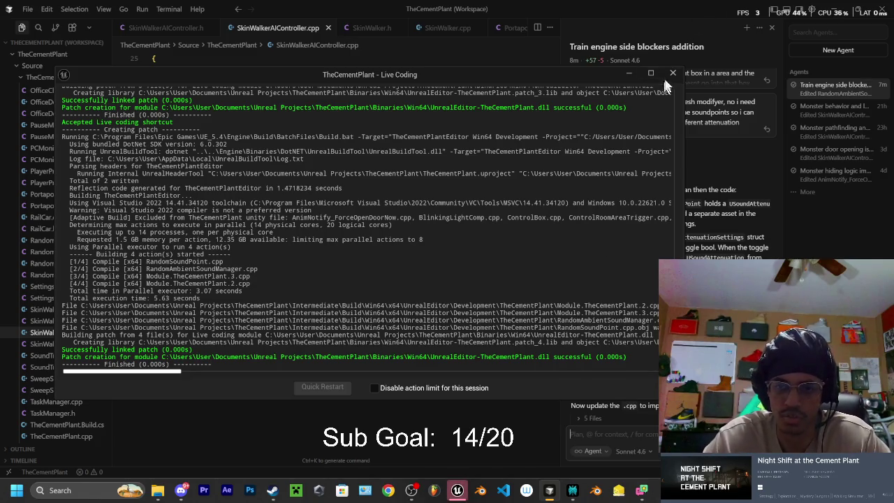
click(672, 72)
click(457, 490)
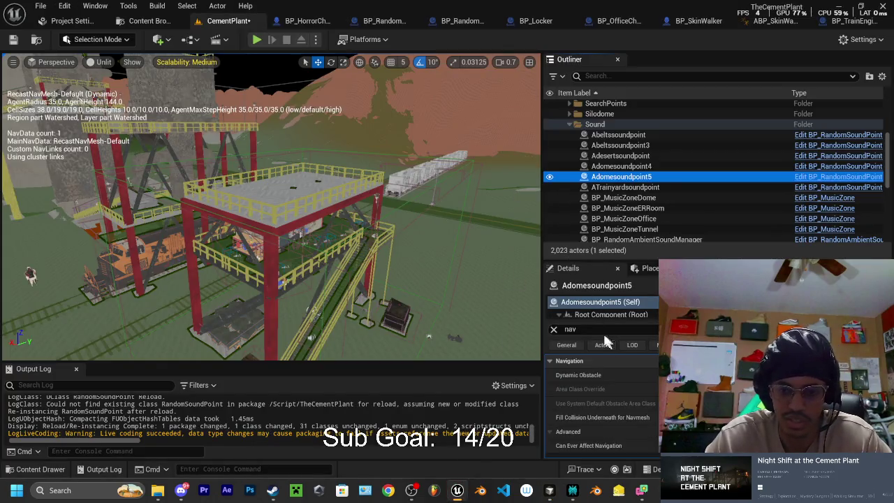
Filter Adomesoundpoint5's Details by 'atte' to inspect its attenuation properties
click(553, 329)
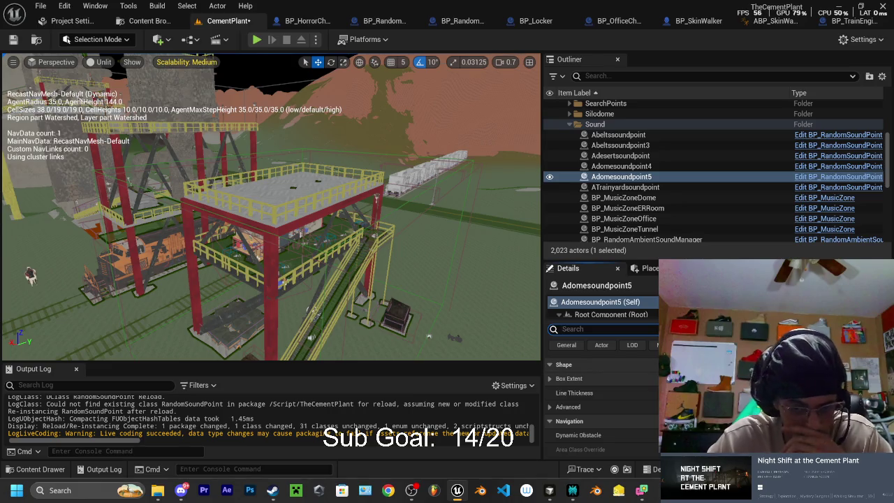
scroll(601, 391, down, 10)
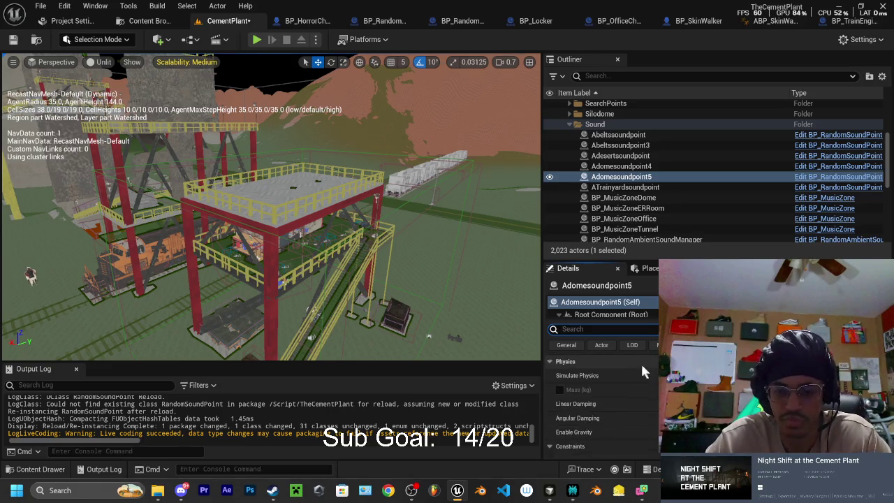
text(atte)
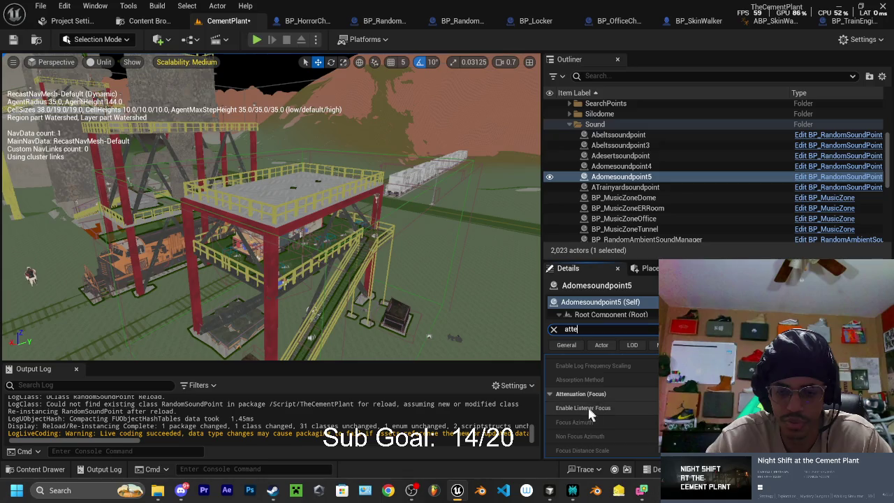
scroll(601, 412, up, 10)
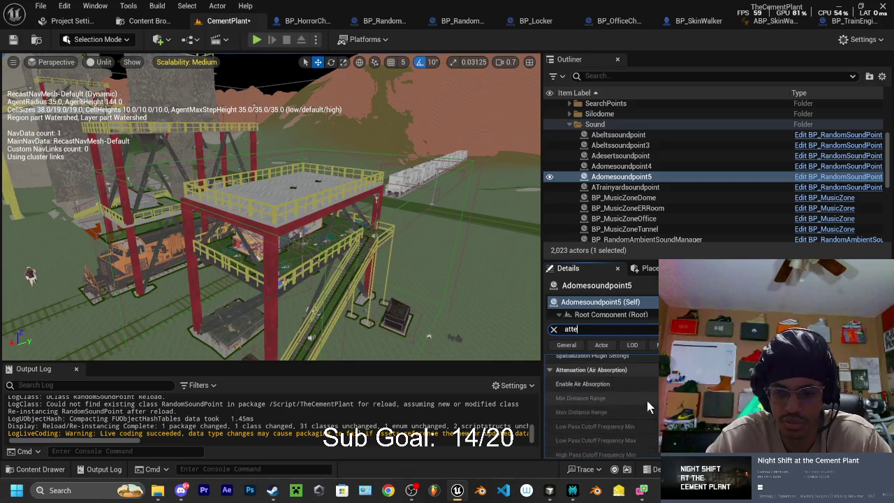
scroll(608, 375, down, 1)
scroll(608, 379, down, 8)
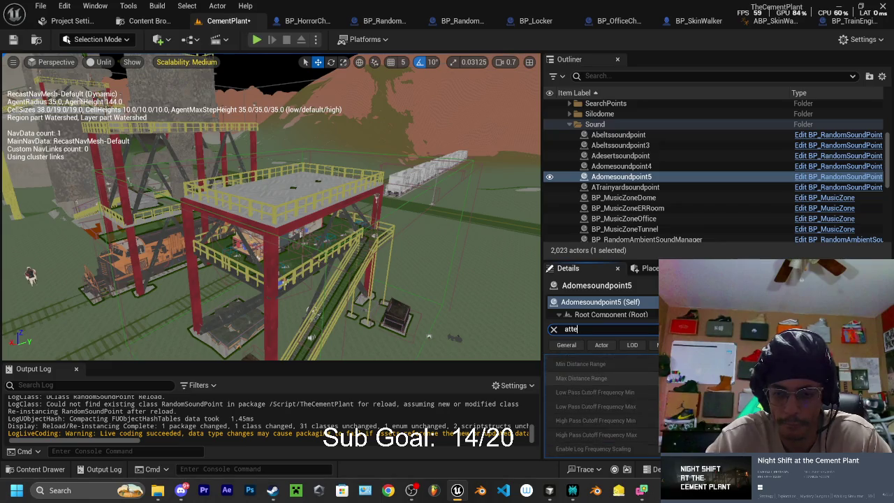
scroll(603, 405, down, 10)
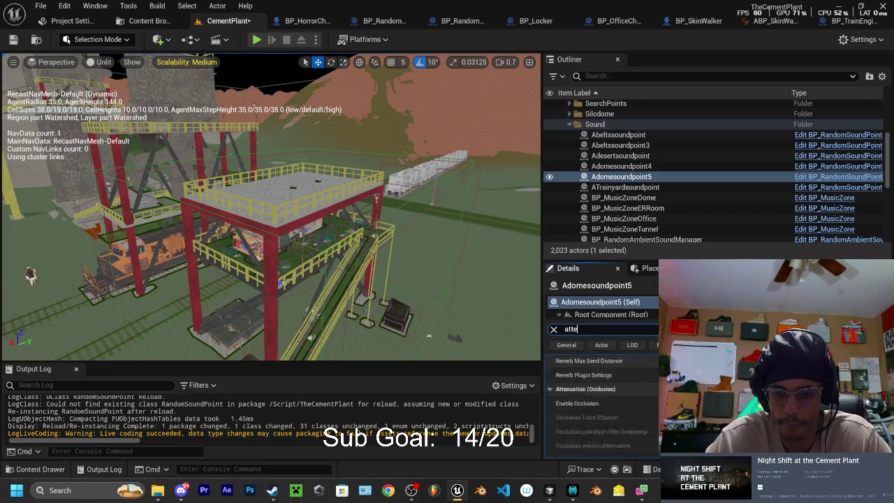
scroll(602, 406, up, 6)
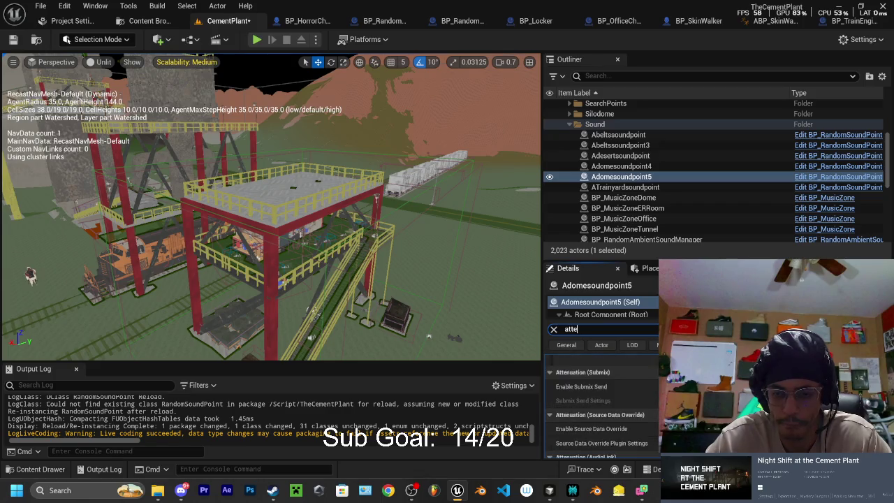
scroll(603, 405, down, 4)
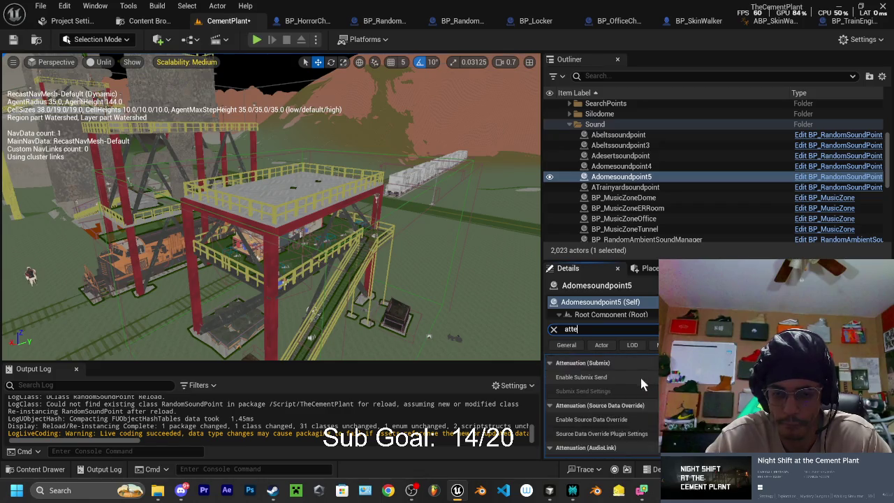
click(549, 491)
Ask the agent 'did u make it edit anywhere?' about the attenuation settings
text(did u make it edit anywhere?)
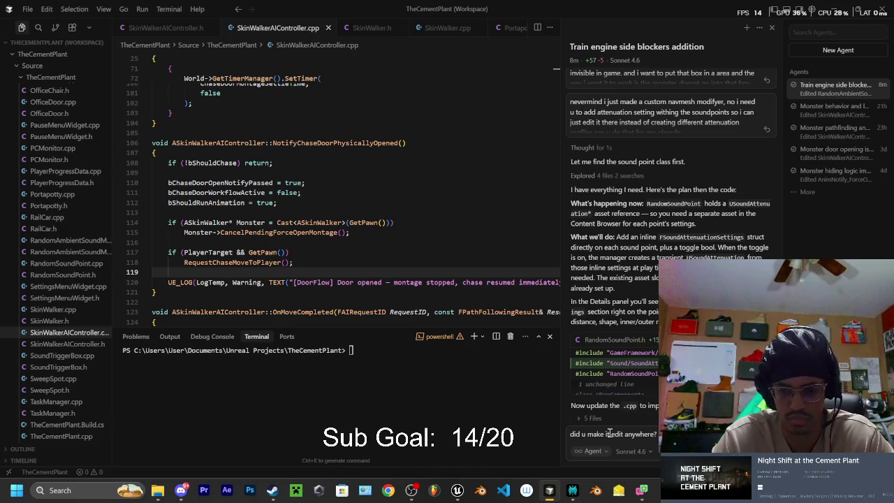
key(Return)
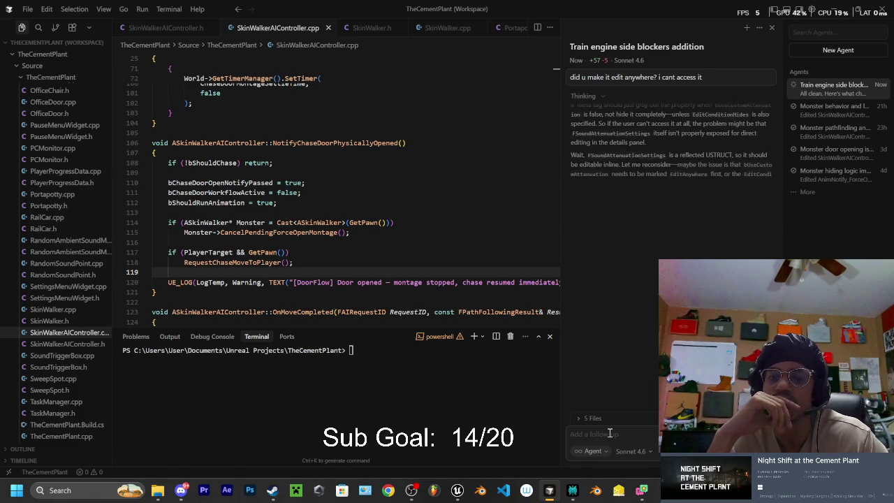
Review the agent's RandomSoundPoint.h fix removing EditCondition, then rebuild with Live Coding
click(610, 433)
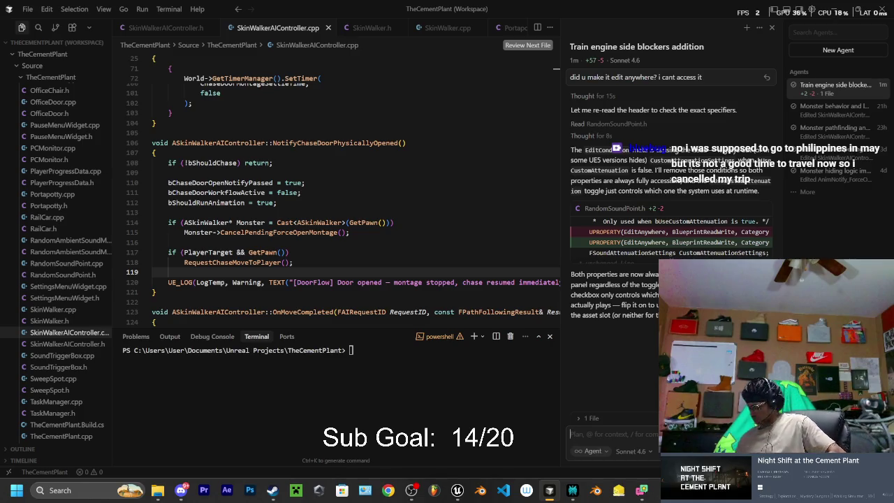
click(608, 434)
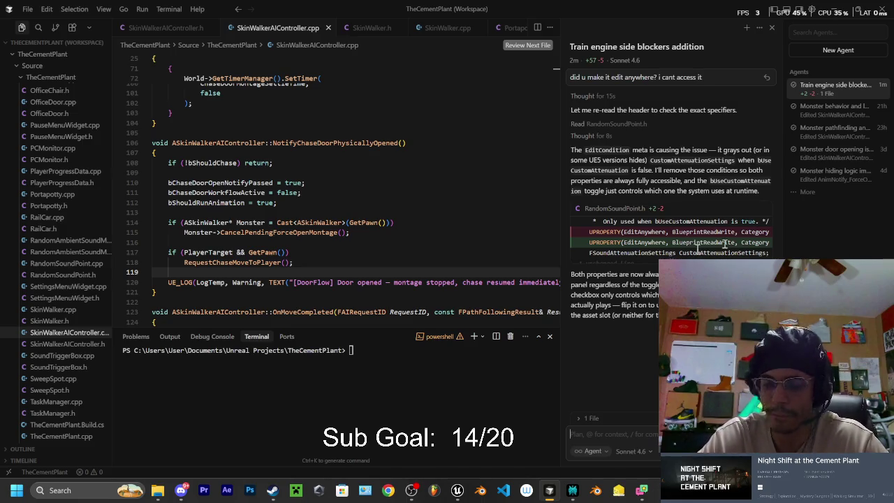
click(400, 223)
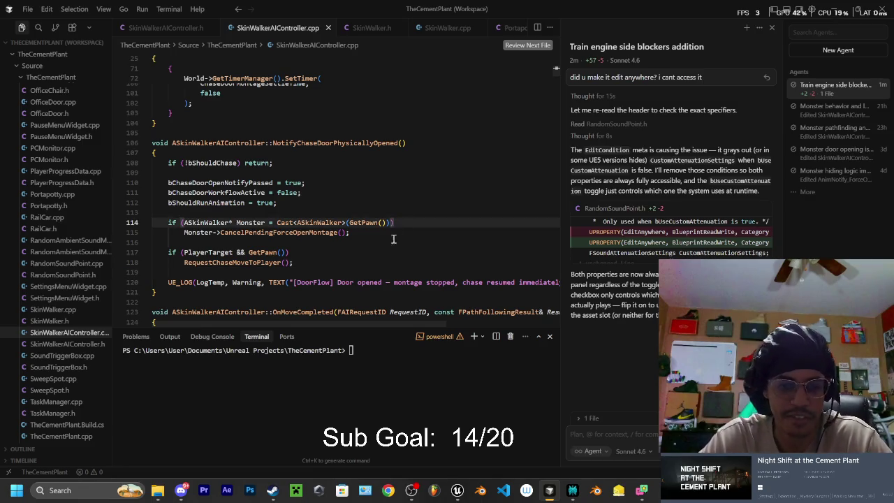
click(364, 233)
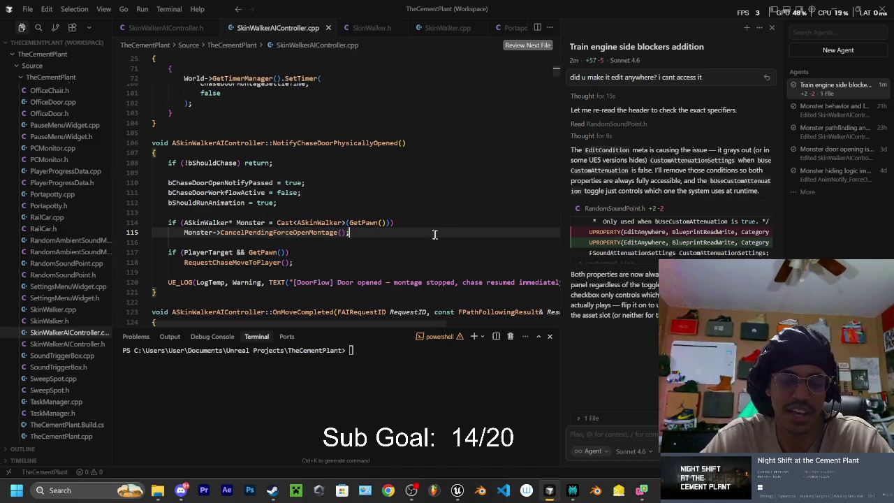
click(395, 223)
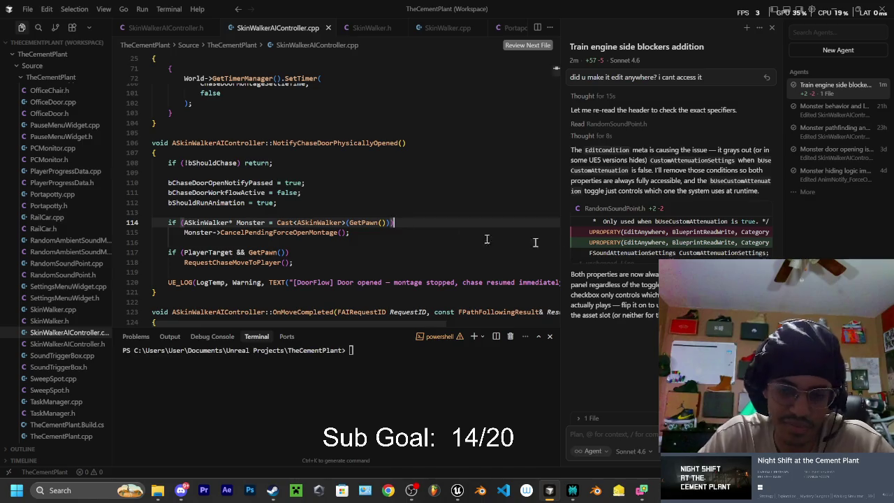
scroll(591, 323, up, 1)
scroll(647, 218, up, 3)
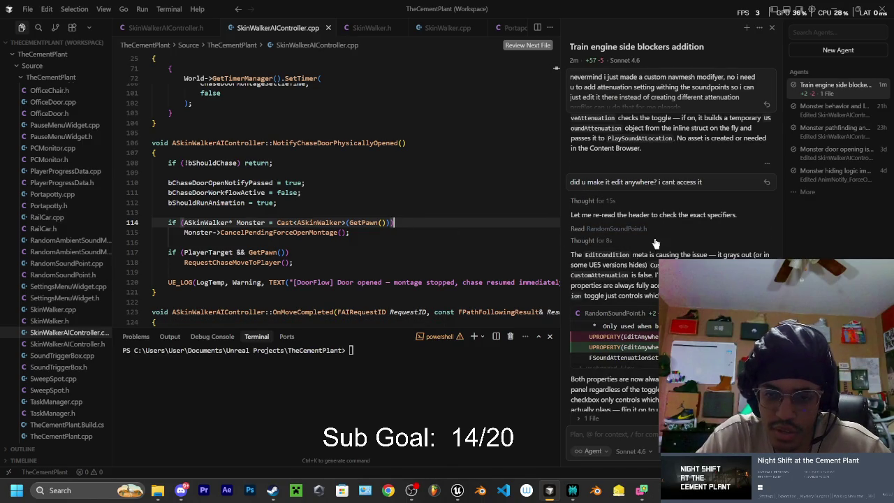
scroll(648, 375, down, 2)
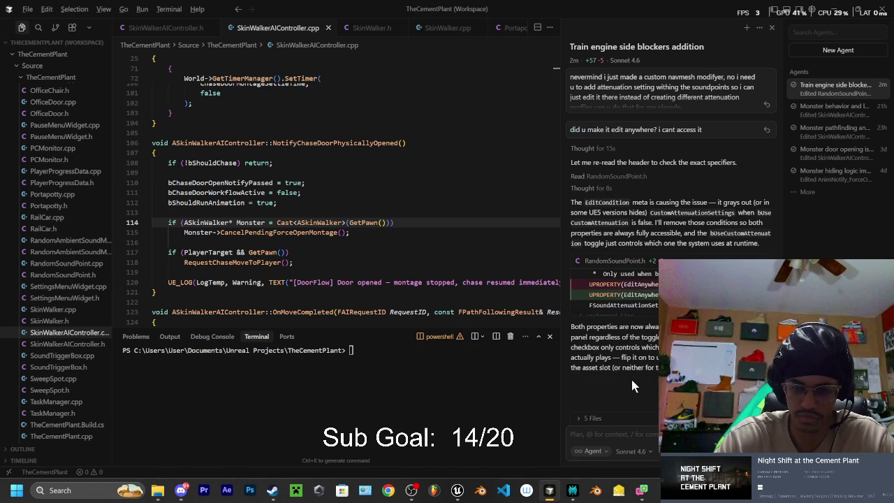
key(ctrl+alt+F11)
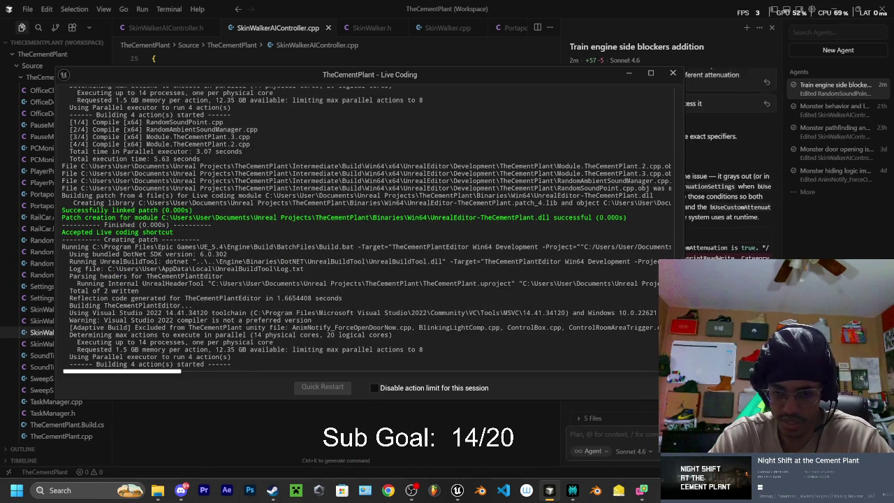
Close the Live Coding window and restore the Unreal editor to full screen
mouse_move(573, 74)
mouse_down()
mouse_move(481, 70)
mouse_move(457, 82)
mouse_move(519, 90)
mouse_up()
click(599, 86)
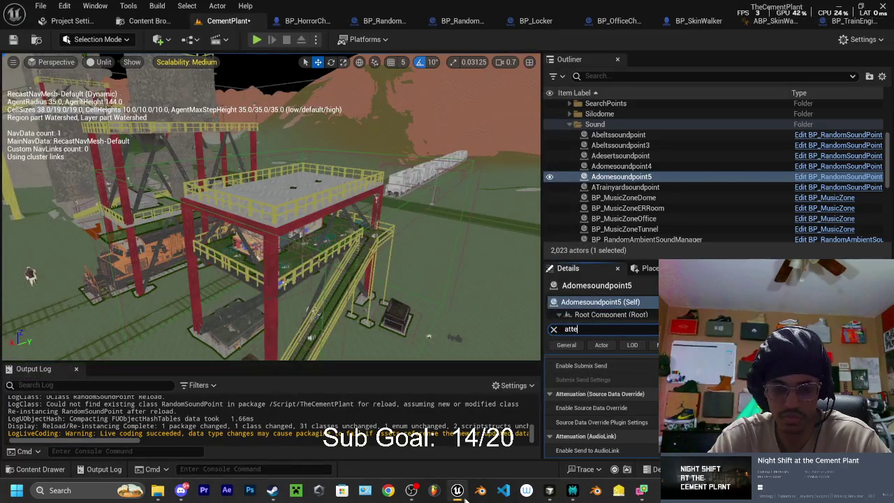
click(458, 490)
click(458, 491)
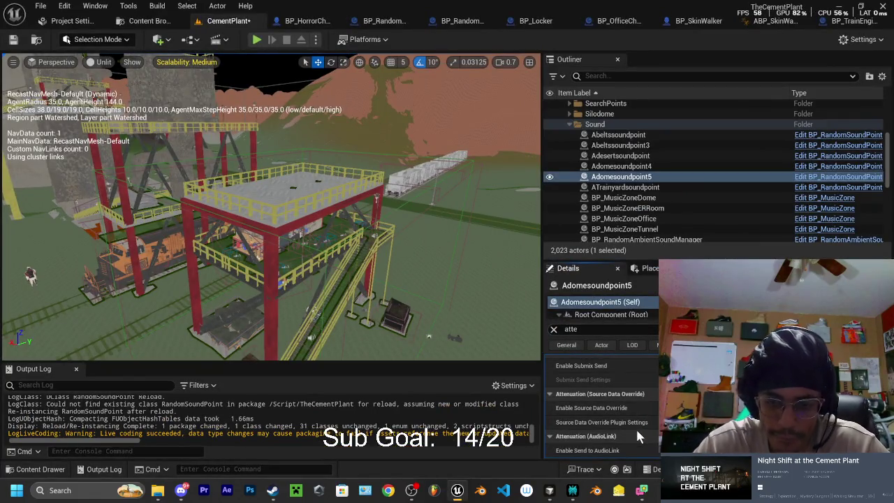
Scroll through Adomesoundpoint5's volume, spatialization, air absorption, focus and reverb attenuation settings
scroll(629, 418, down, 3)
scroll(633, 413, up, 5)
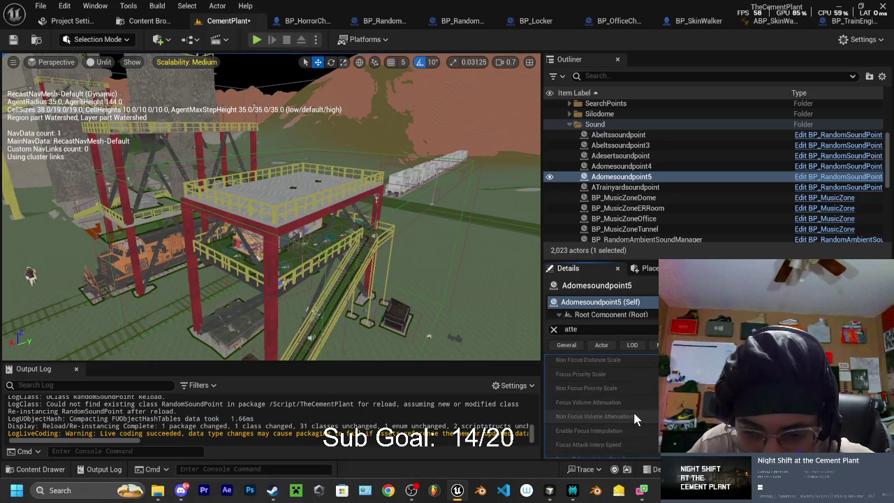
scroll(635, 410, up, 5)
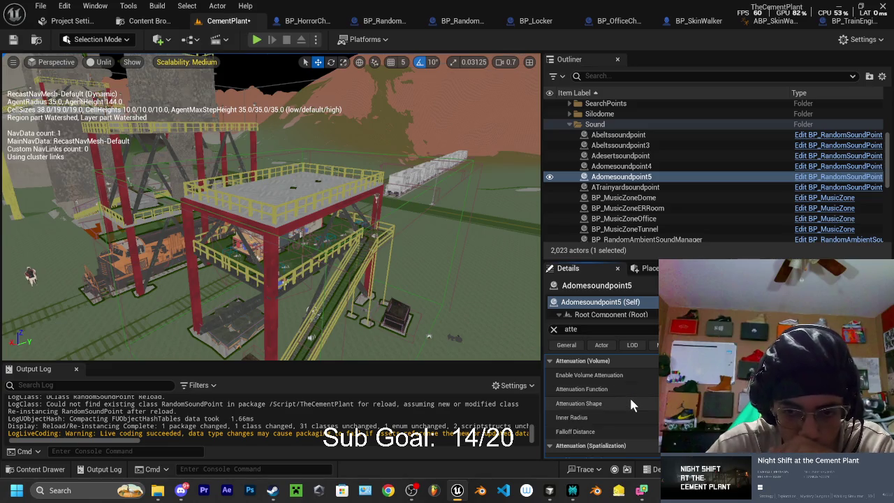
mouse_move(585, 418)
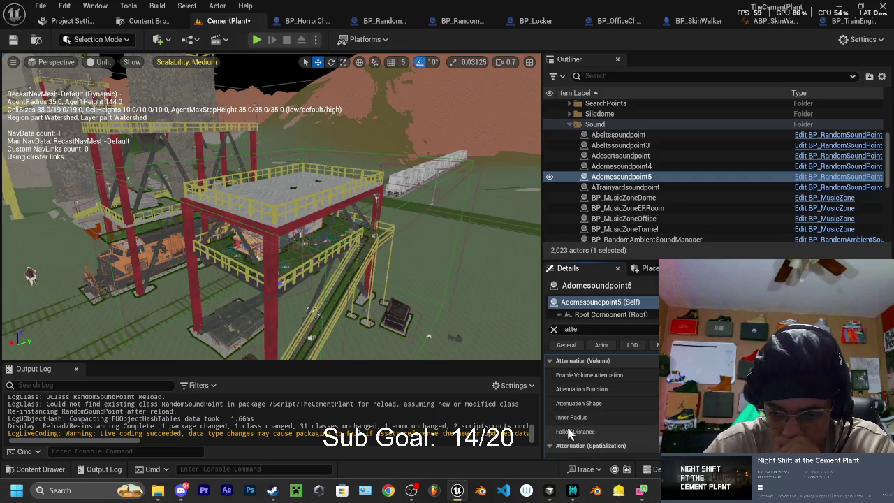
mouse_move(566, 434)
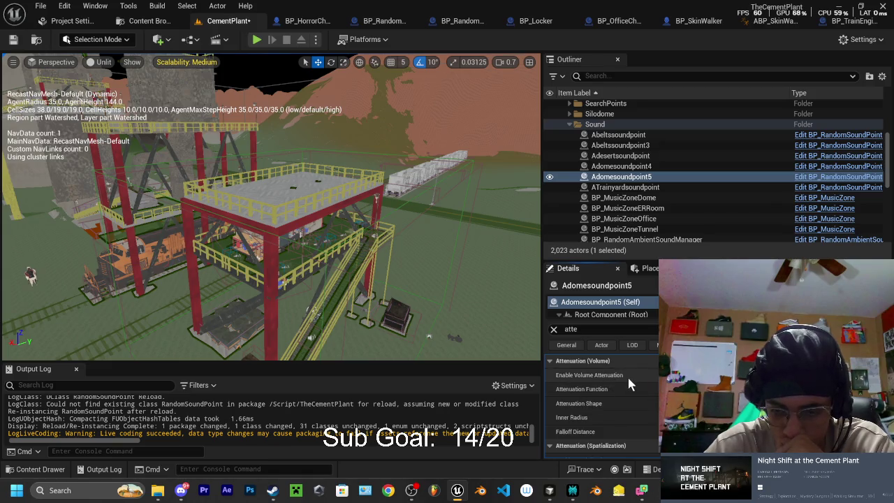
scroll(628, 377, down, 1)
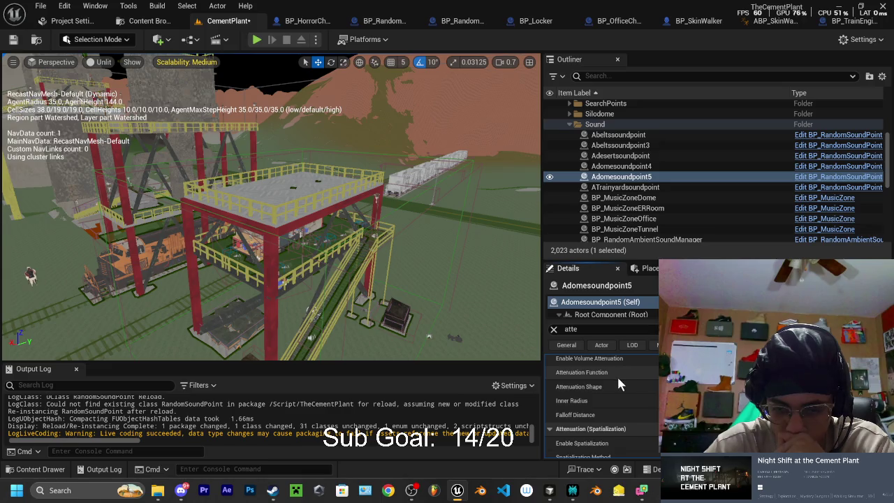
scroll(617, 377, down, 2)
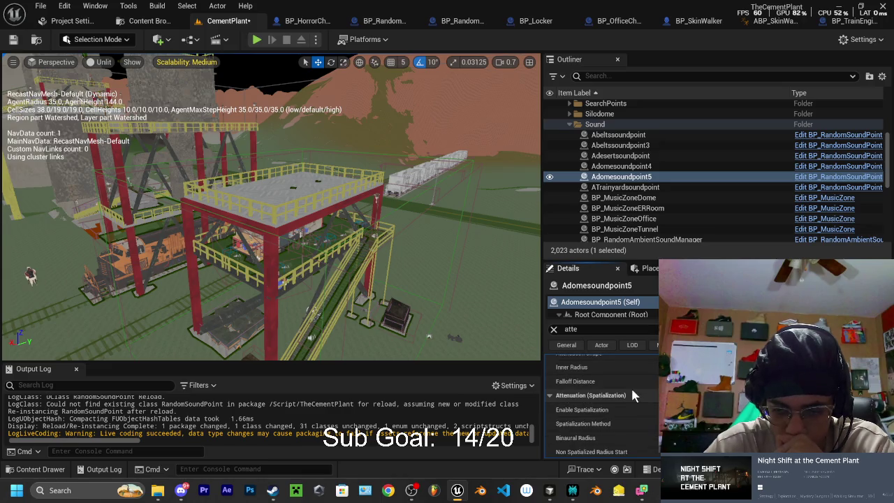
scroll(630, 395, down, 2)
scroll(625, 396, down, 5)
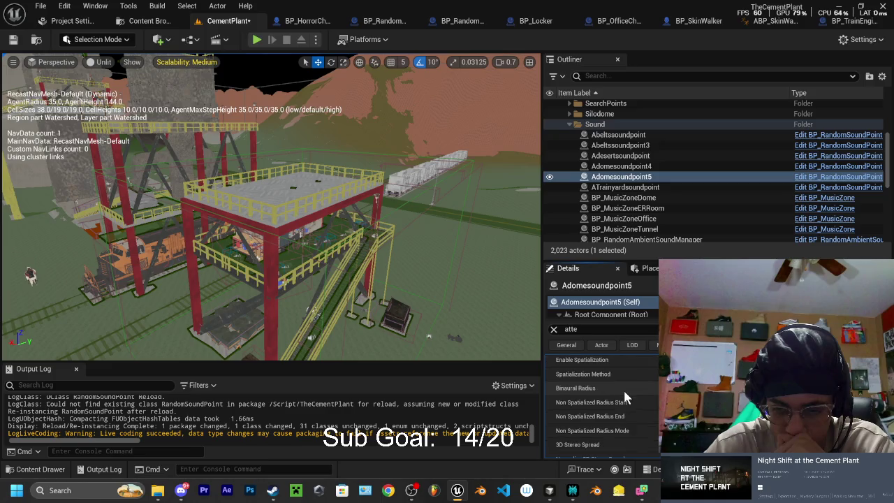
scroll(619, 395, down, 1)
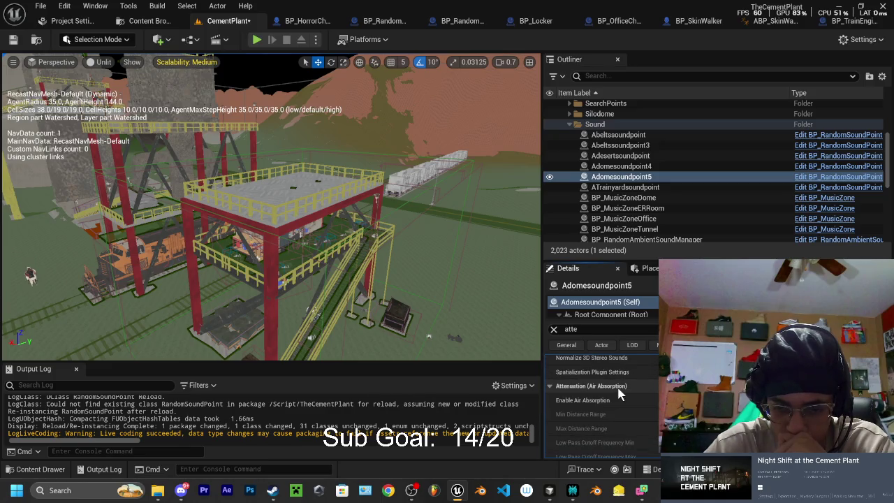
scroll(619, 392, down, 3)
scroll(617, 388, down, 4)
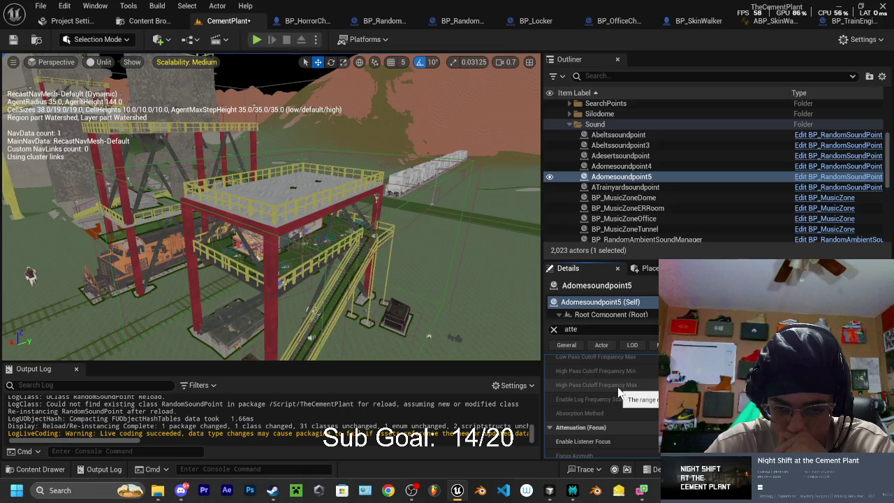
scroll(612, 396, down, 5)
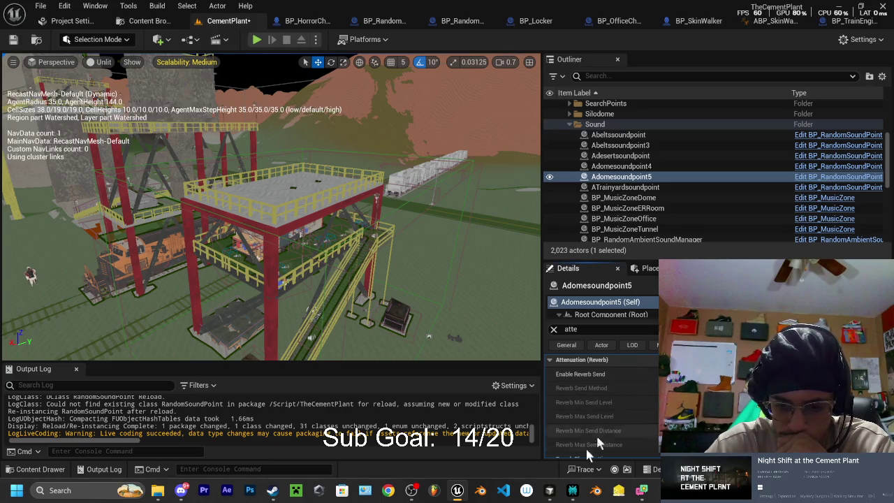
click(555, 494)
Ask the agent whether a box zone can make all audio the player hears reverberate
click(611, 434)
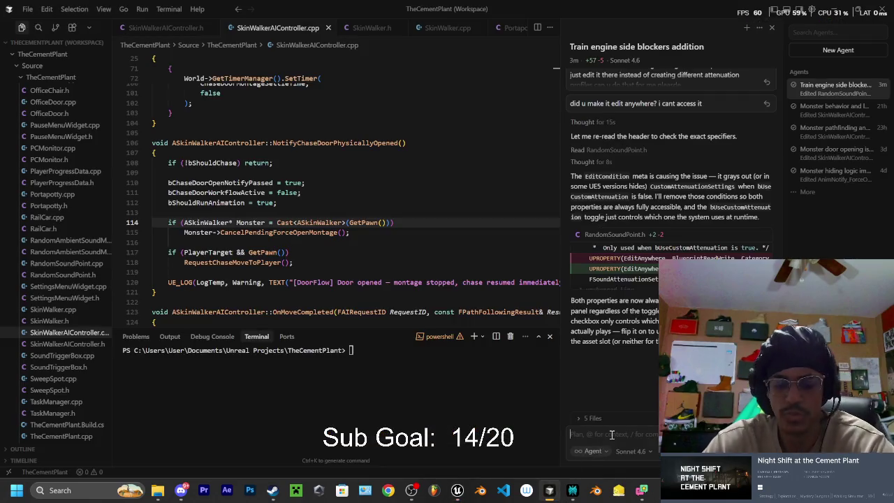
text(quick question is there such)
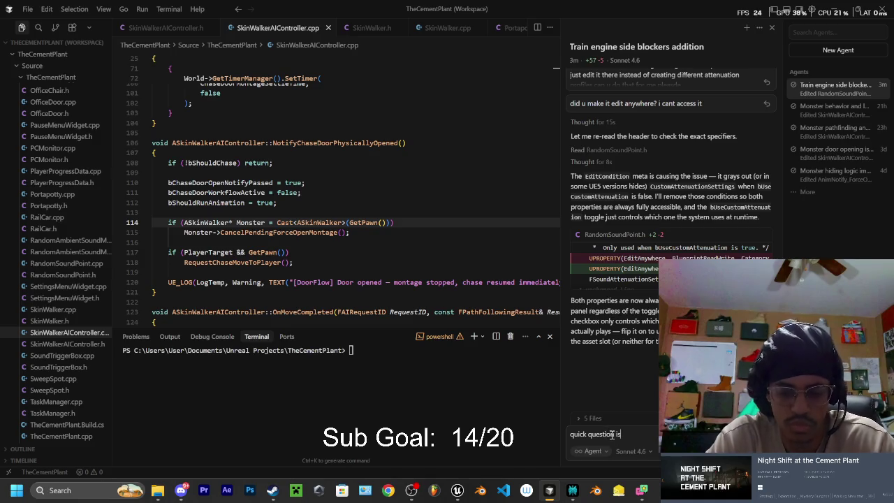
text( t)
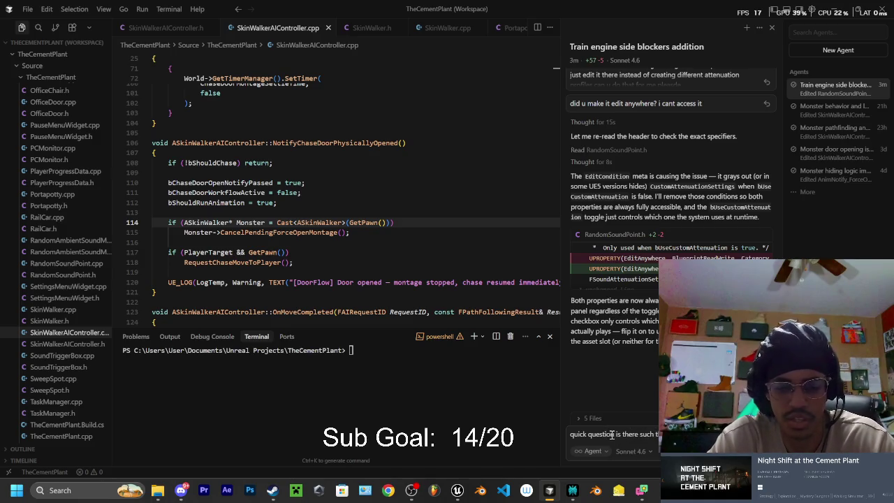
key(Return)
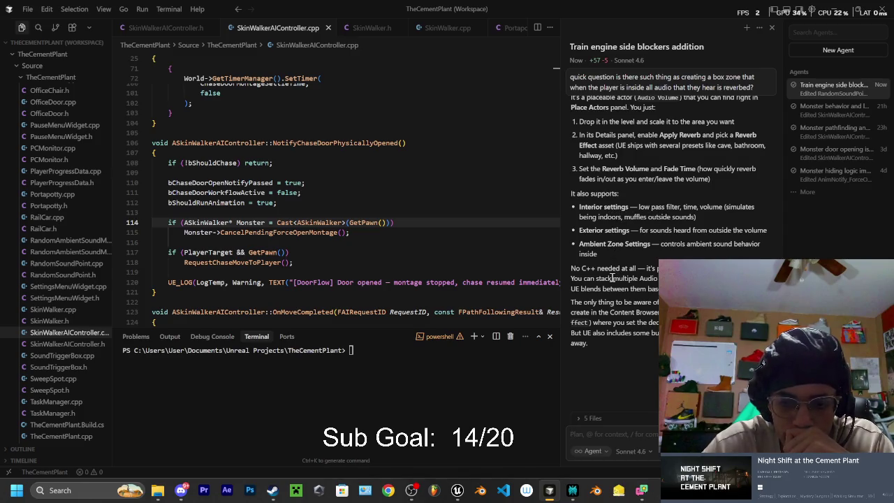
scroll(639, 282, up, 2)
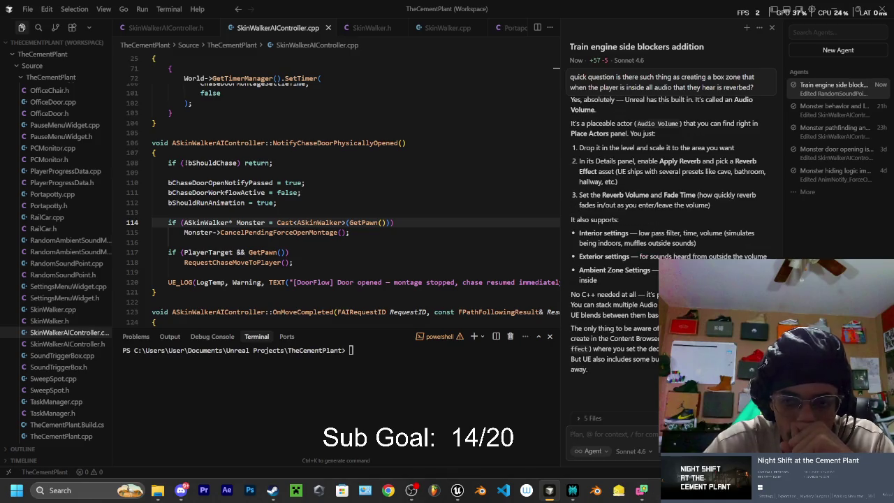
scroll(639, 282, up, 1)
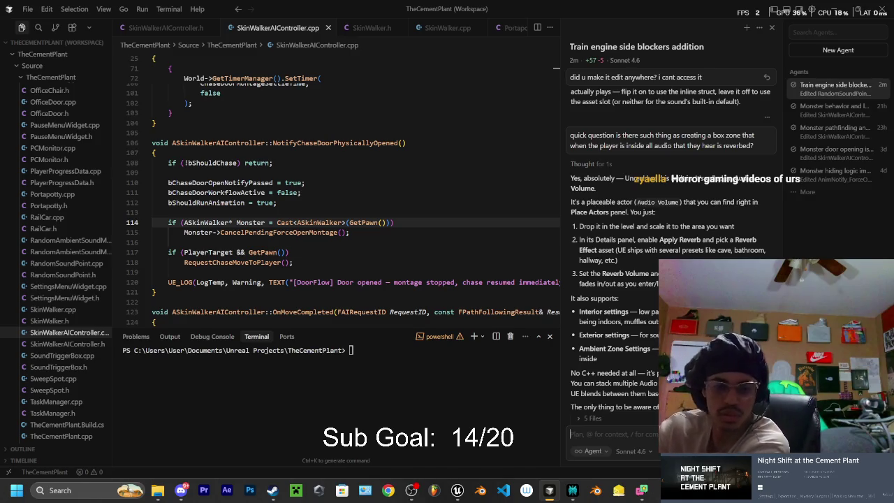
Save the CementPlant level and bring up a new Chrome tab
click(456, 491)
key(ctrl+s)
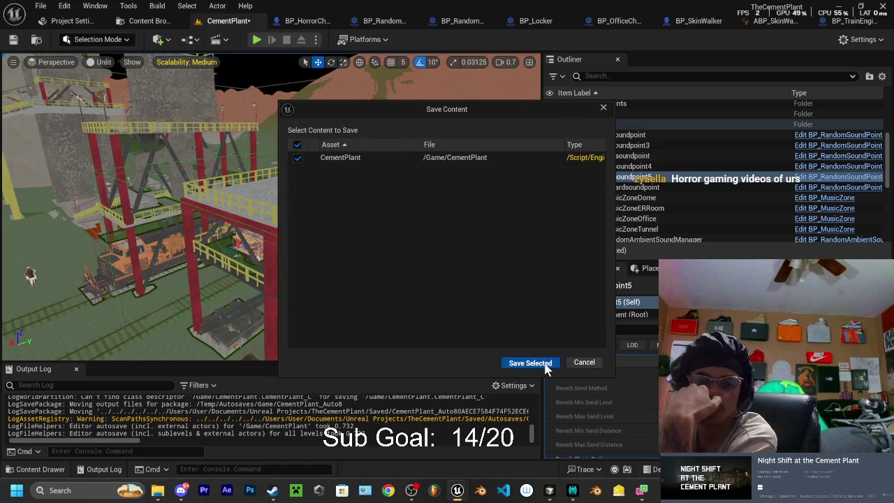
click(531, 361)
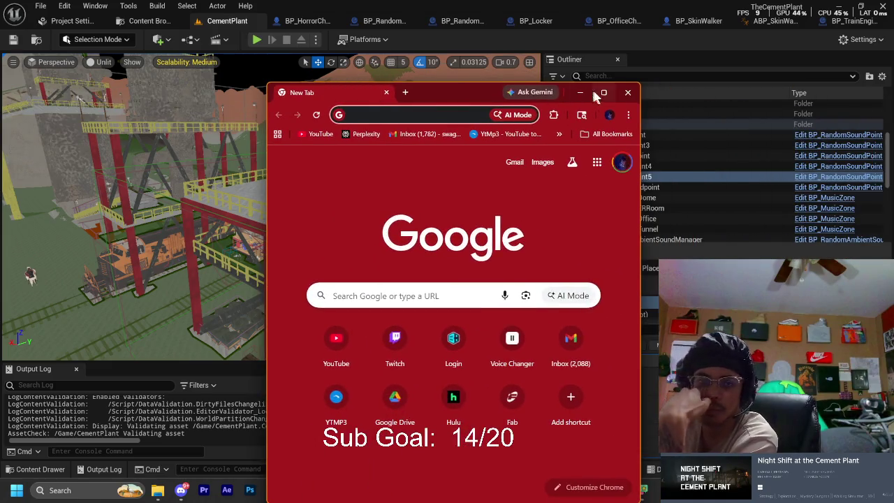
click(602, 91)
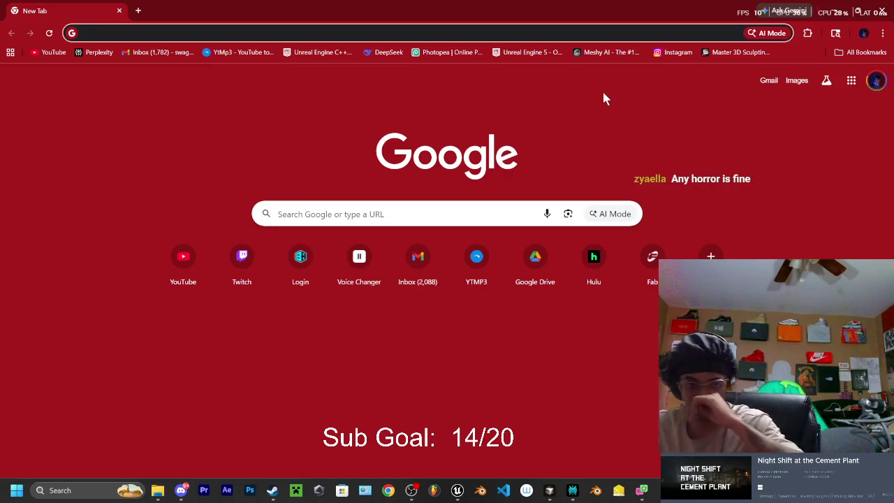
Go to YouTube from the New Tab shortcut, browse the home feed, and open the account menu
click(39, 53)
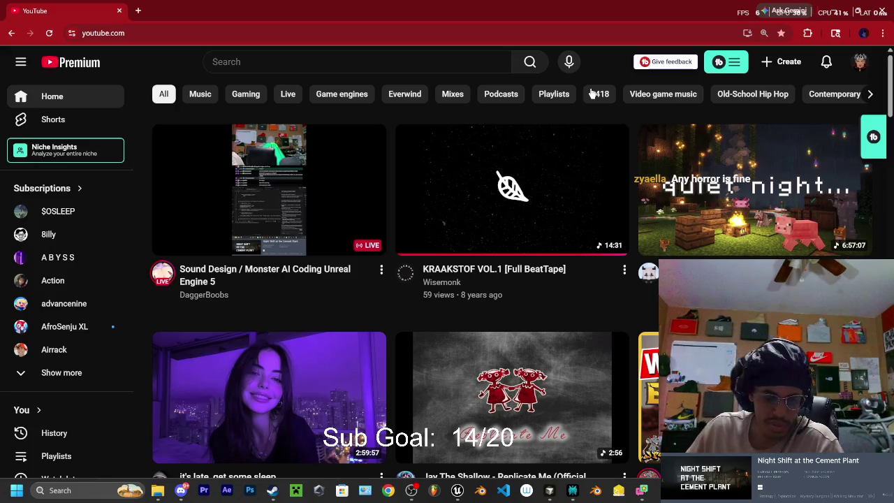
scroll(739, 248, down, 2)
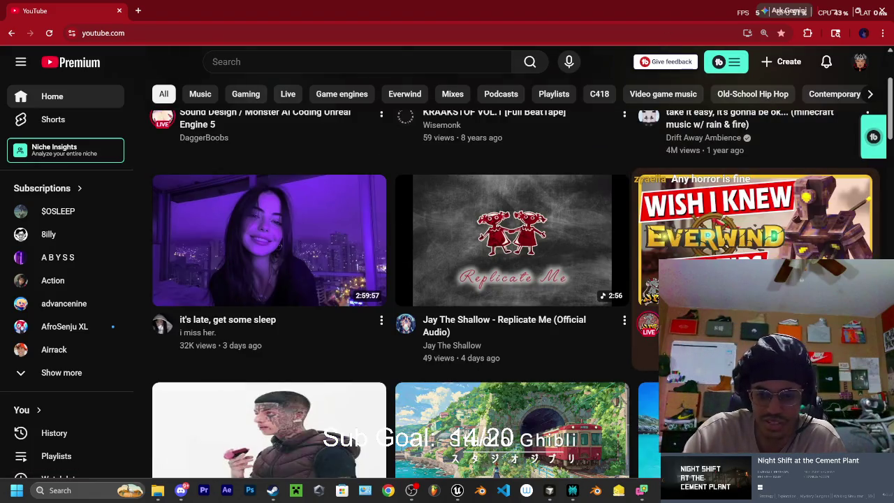
scroll(698, 216, down, 1)
scroll(698, 217, up, 1)
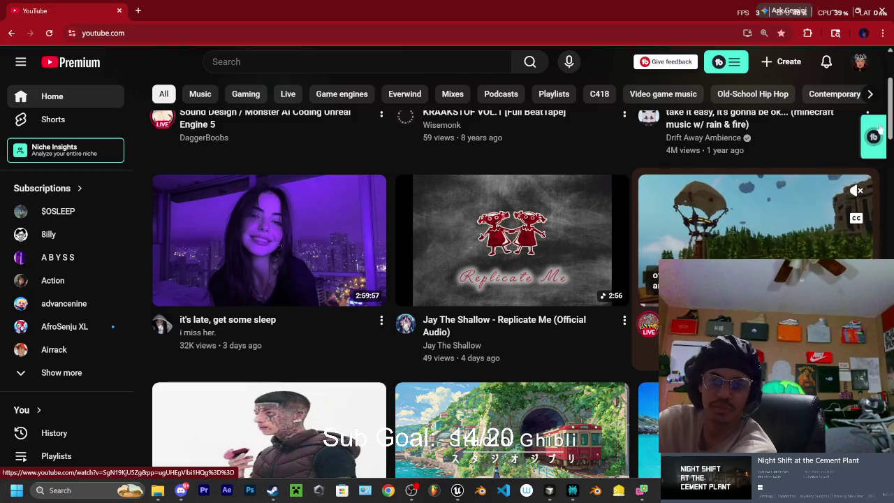
click(860, 61)
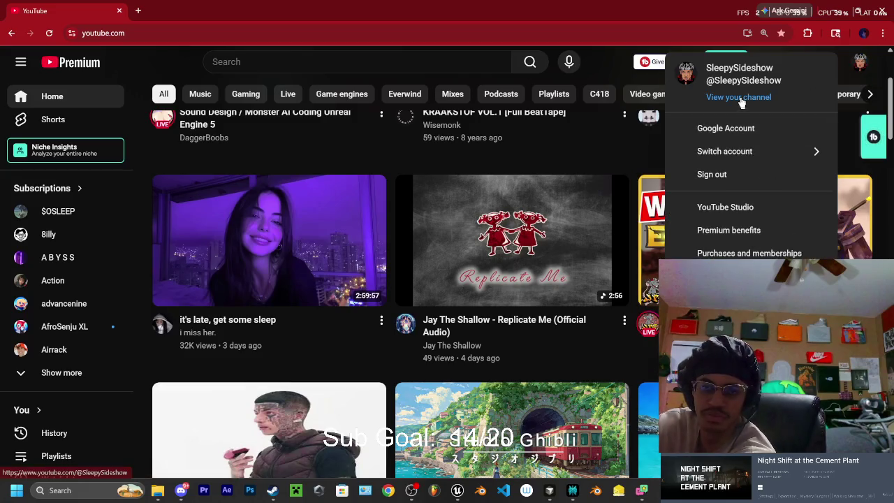
Visit your own YouTube channel page, then minimize Chrome to bring the Unreal Editor back
click(739, 97)
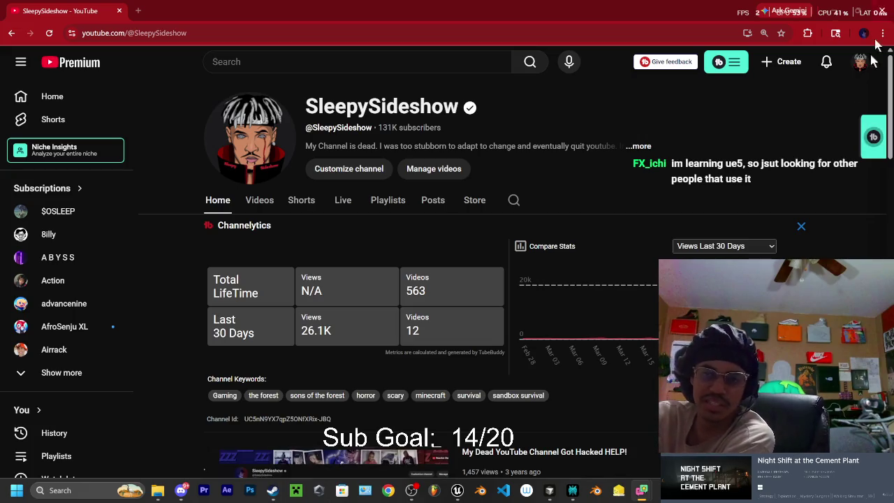
click(815, 11)
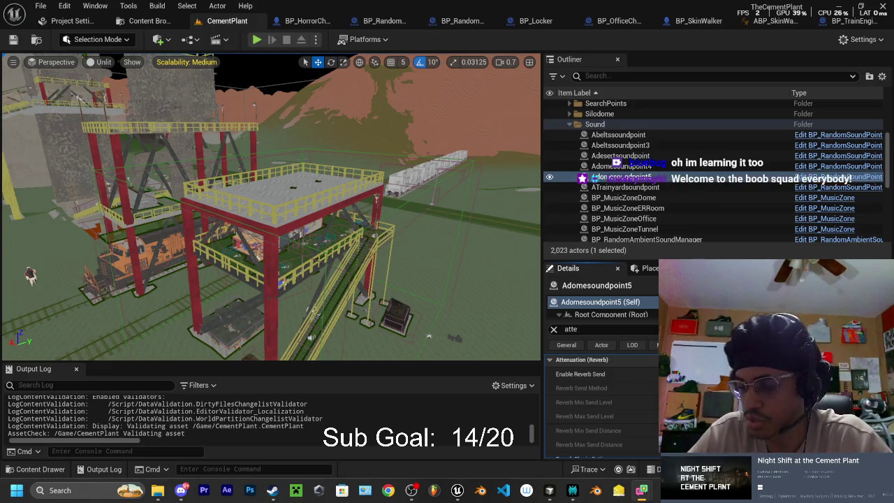
Show the navigation mesh debug display, fly to the SkinWalker monster, and start Play-In-Editor
key(p)
mouse_move(517, 281)
mouse_down()
mouse_move(498, 70)
mouse_move(437, 102)
mouse_up()
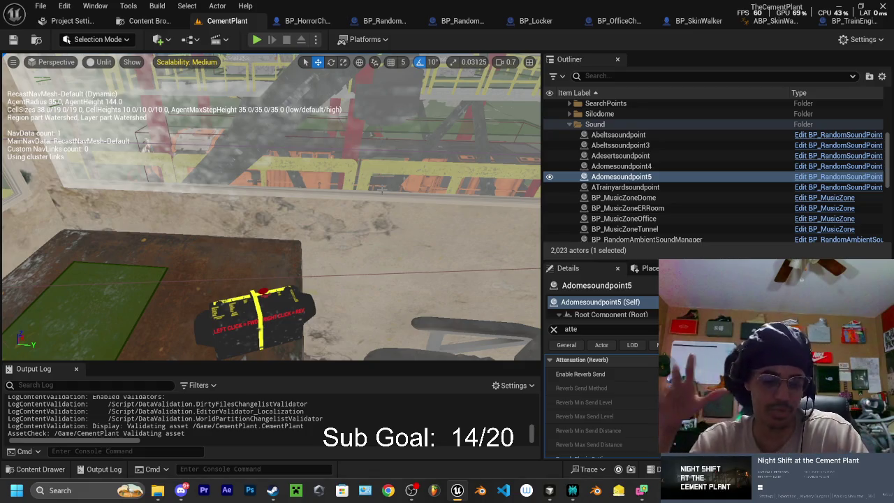
mouse_move(352, 218)
mouse_down()
mouse_move(265, 240)
mouse_move(279, 234)
mouse_move(293, 186)
mouse_up()
click(257, 40)
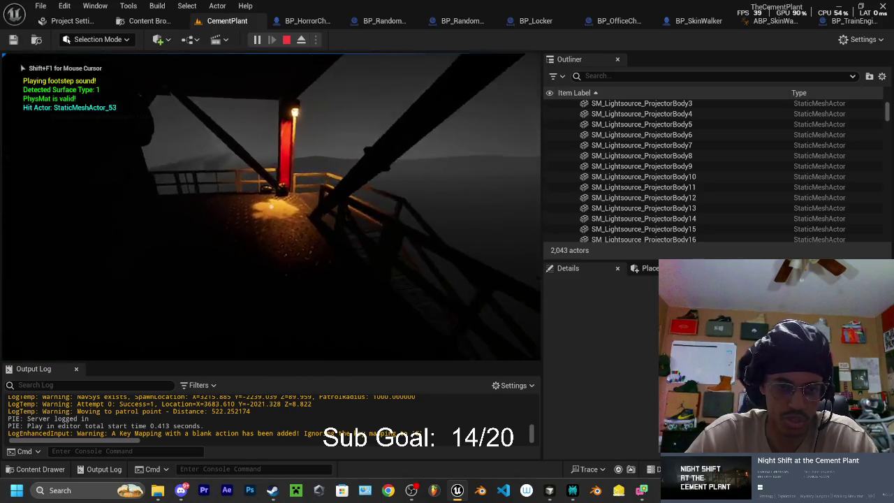
Walk through the plant and along the foggy catwalk to the ground as the monster begins chasing
key(w)
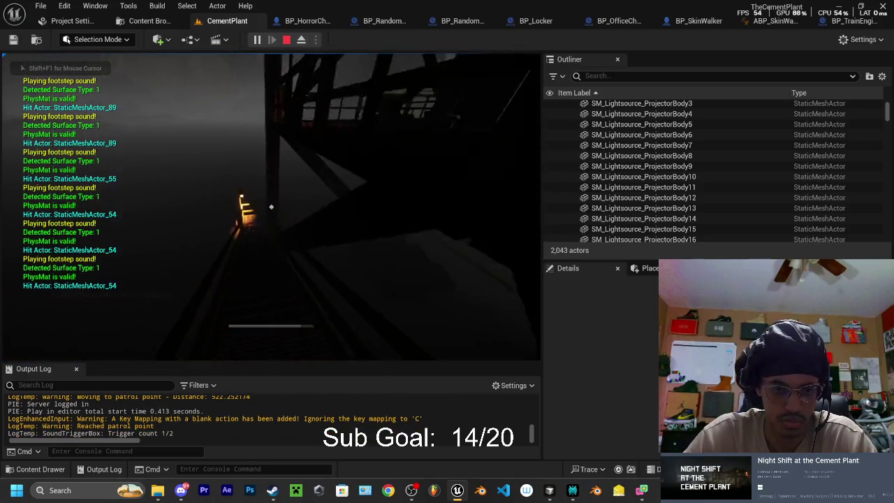
key(w)
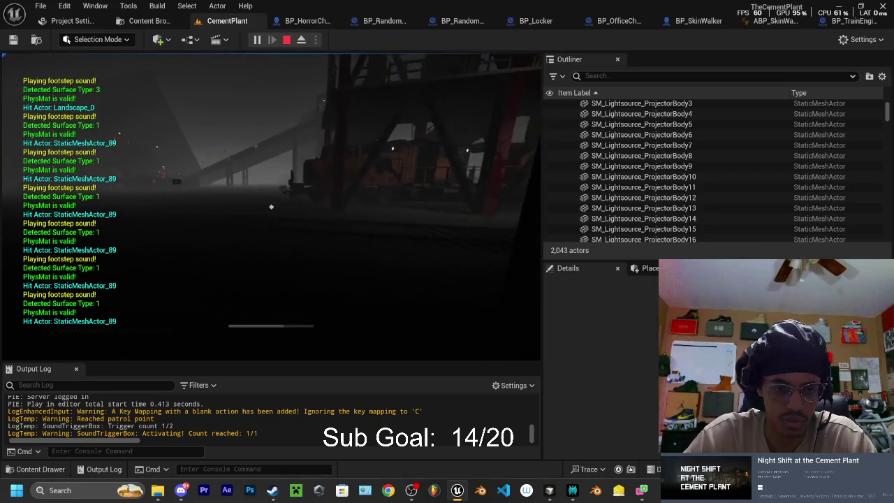
key(w)
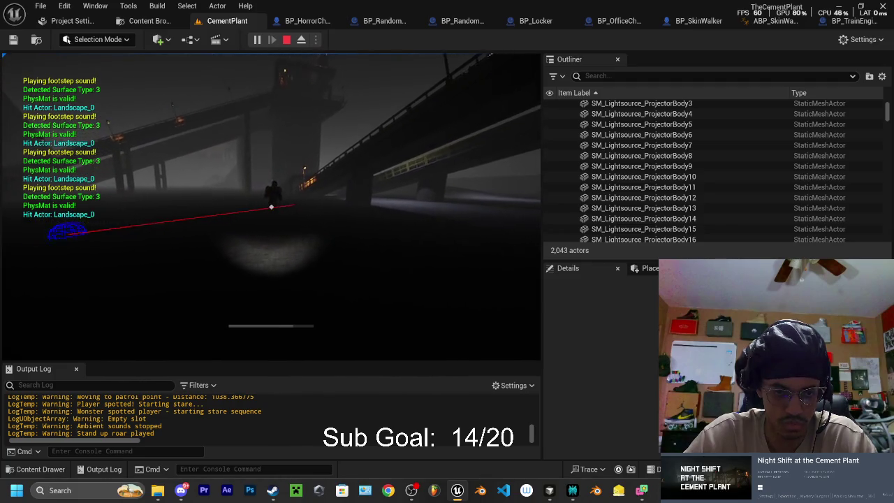
key(w)
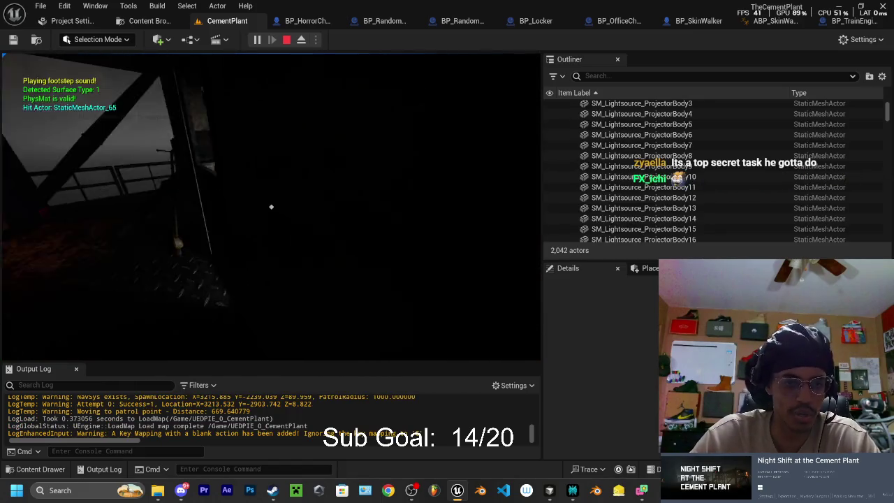
key(w)
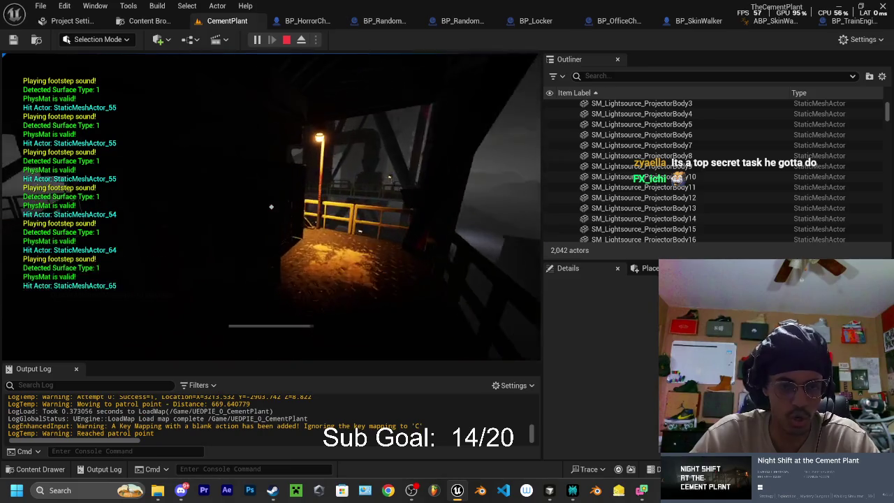
key(w)
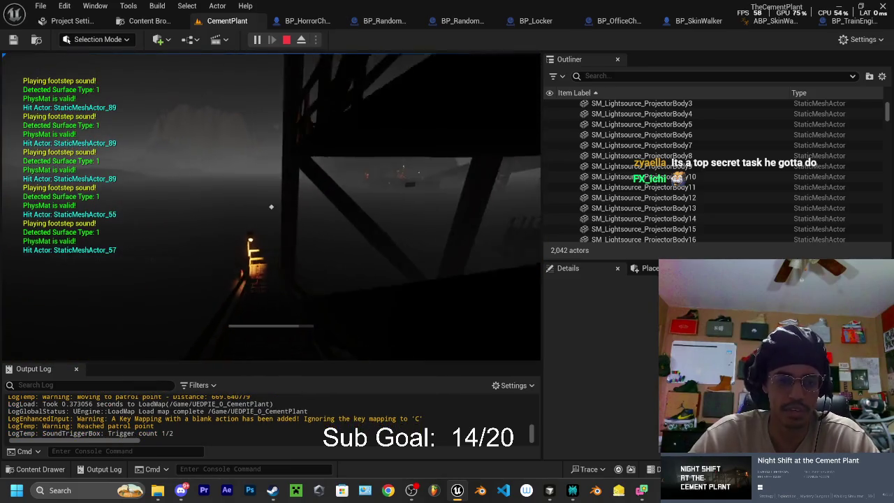
key(w)
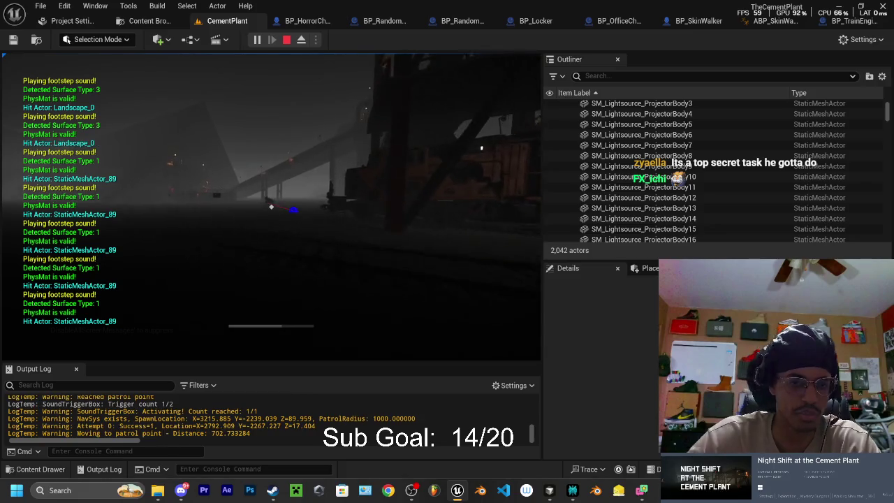
Run up the lit staircase into the water-cooler room and face the office door
key(w)
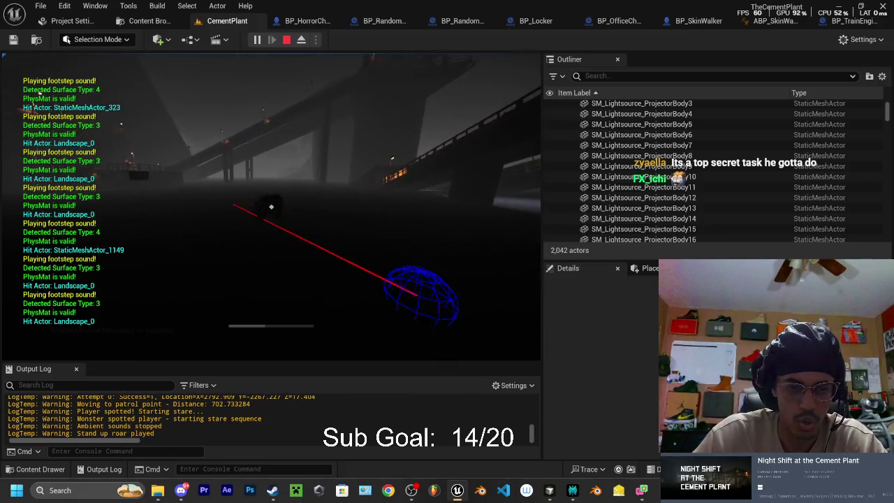
key(w)
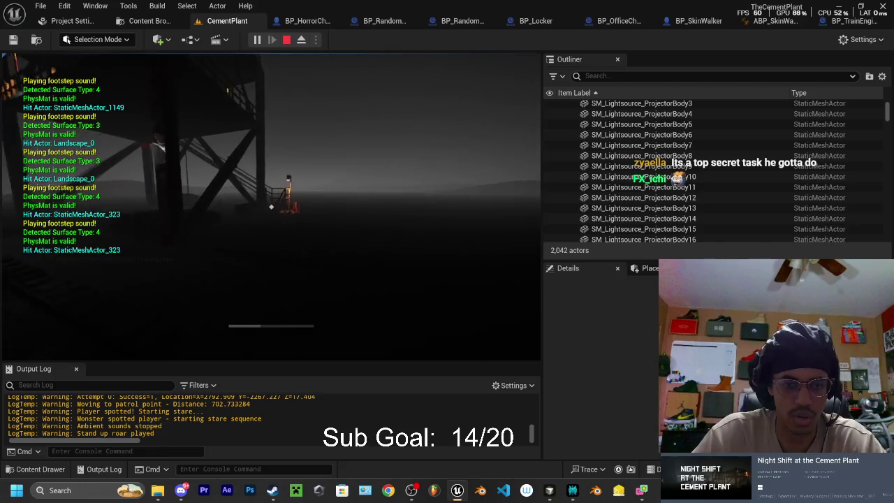
key(w)
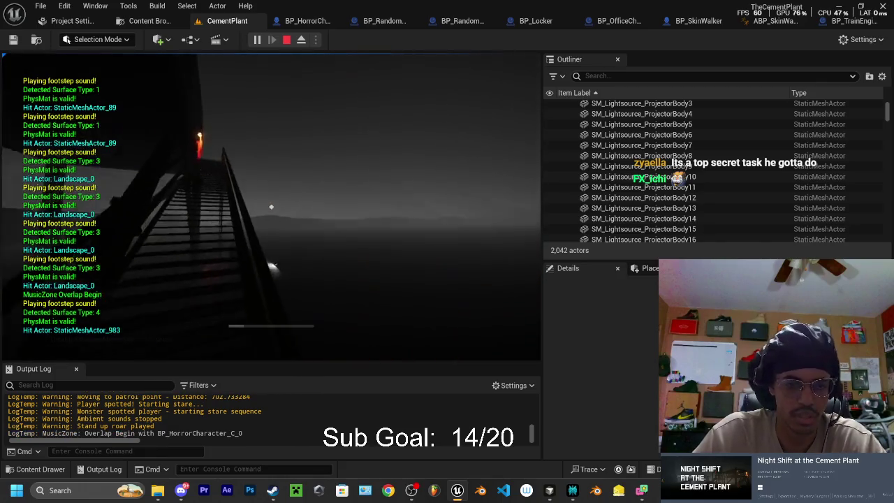
key(w)
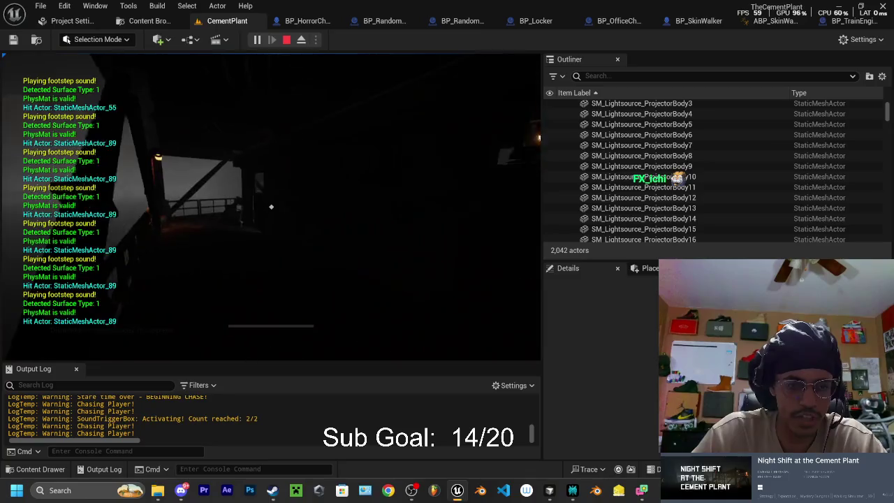
key(w)
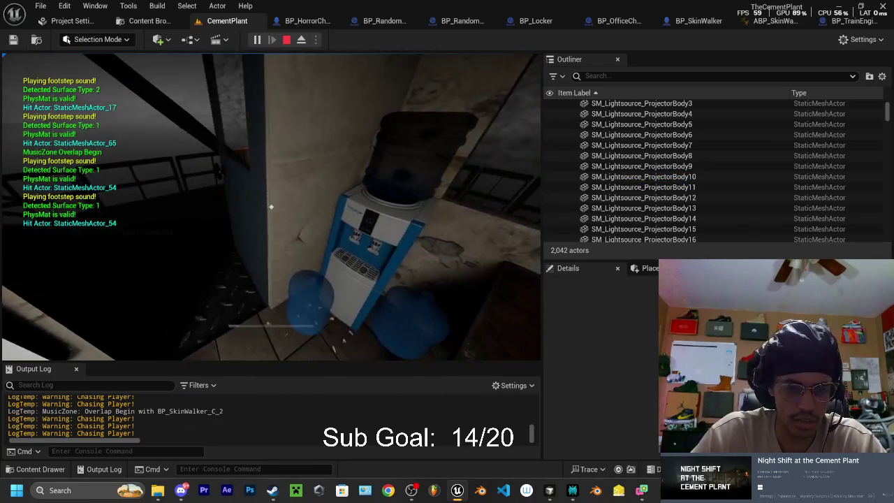
key(w)
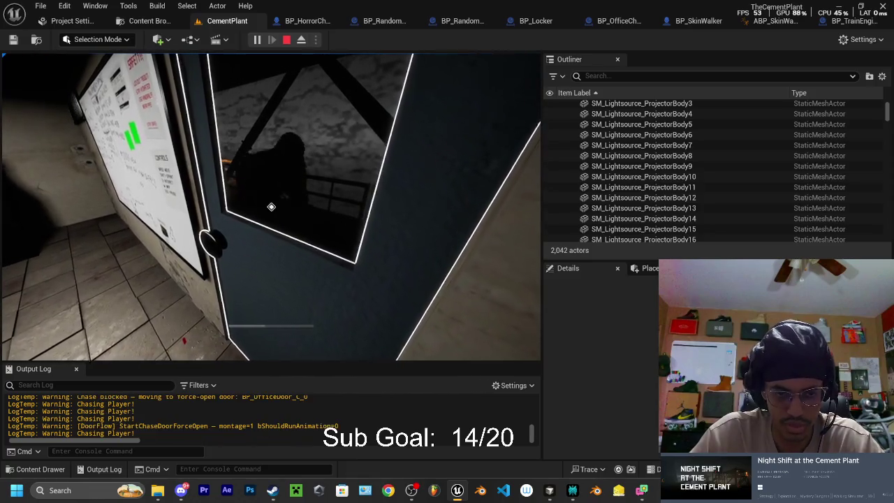
key(s)
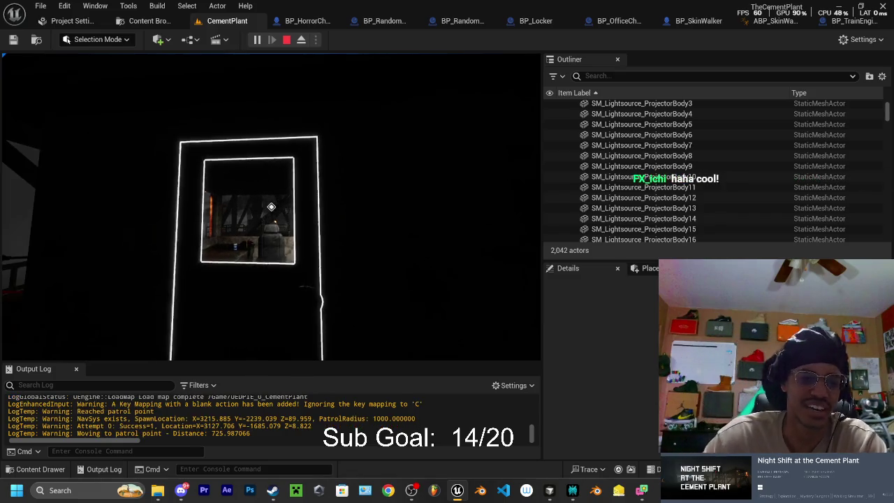
Stop the Play-In-Editor session with Esc to return to editing CementPlant
key(Escape)
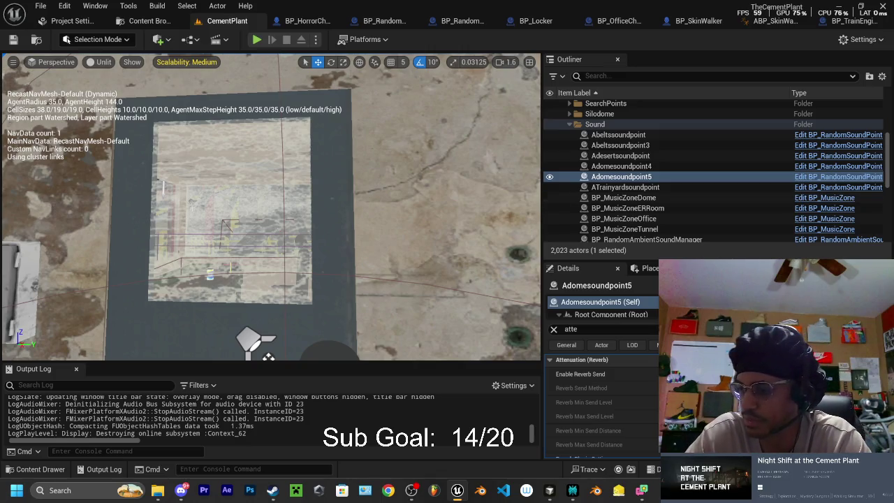
Hide the navigation debug overlay, return to the YouTube channel, and queue 'The House - I Want Scotts PP'
key(p)
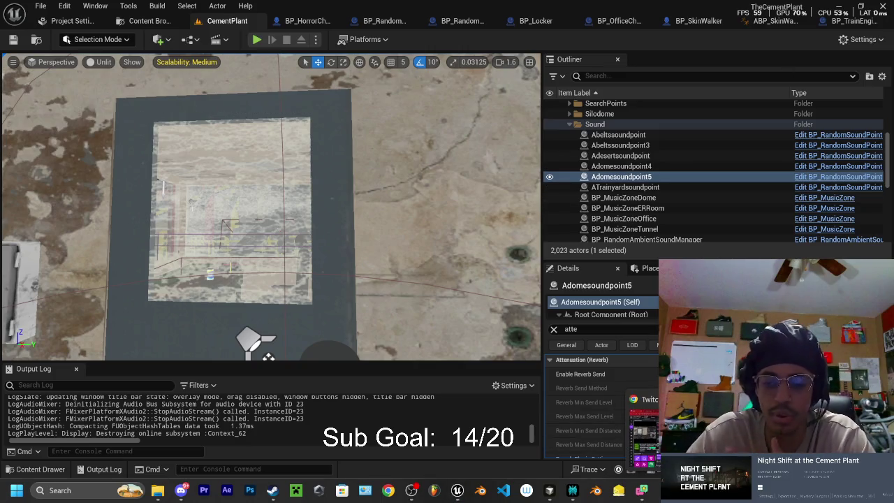
click(642, 426)
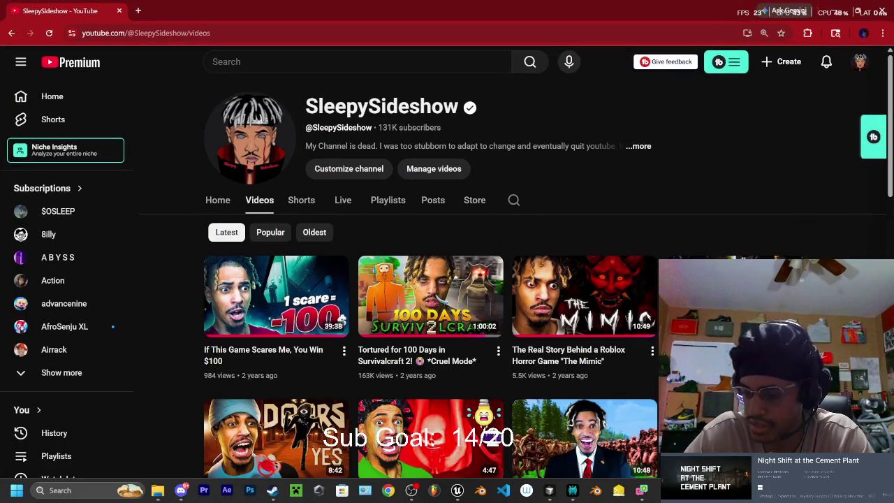
mouse_move(425, 295)
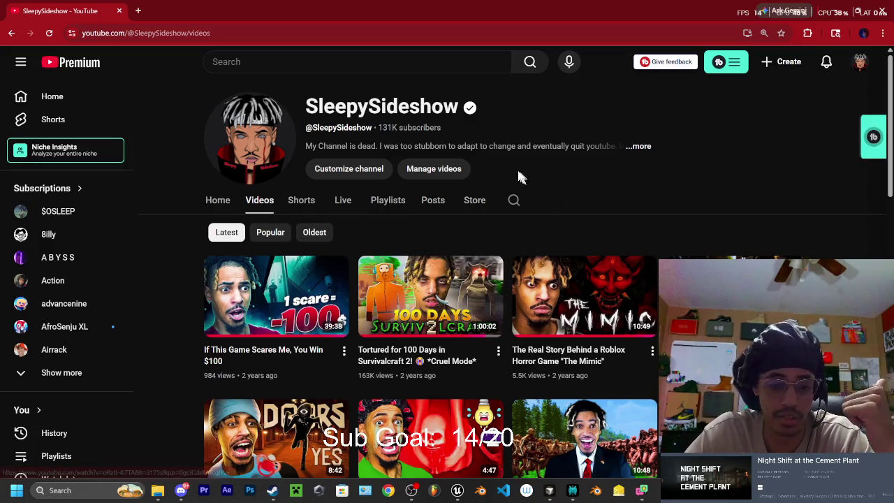
scroll(535, 120, down, 2)
scroll(535, 123, down, 4)
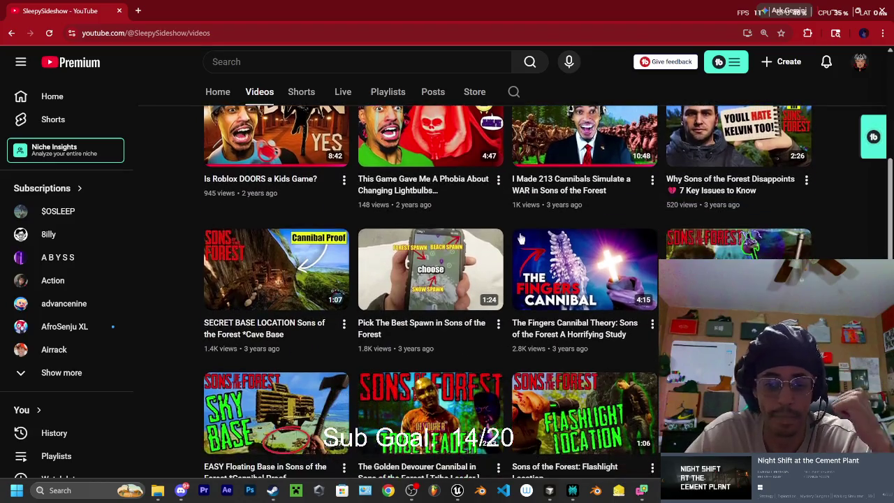
scroll(504, 272, down, 7)
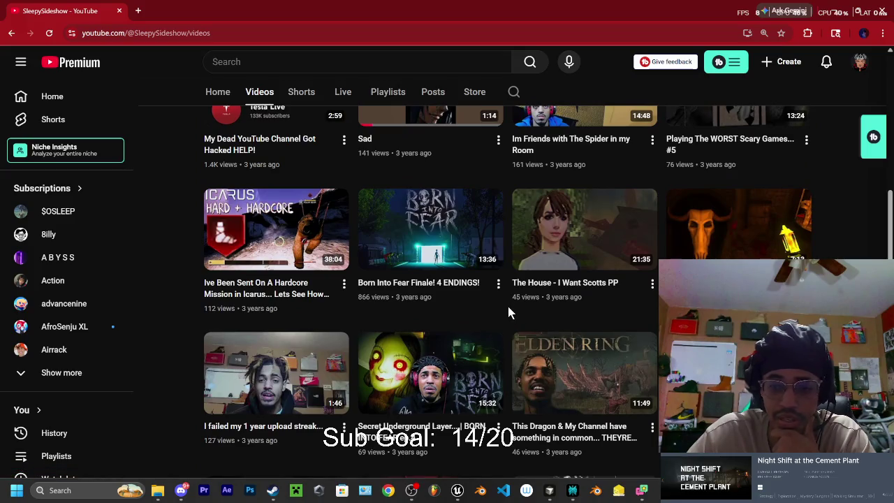
mouse_move(548, 295)
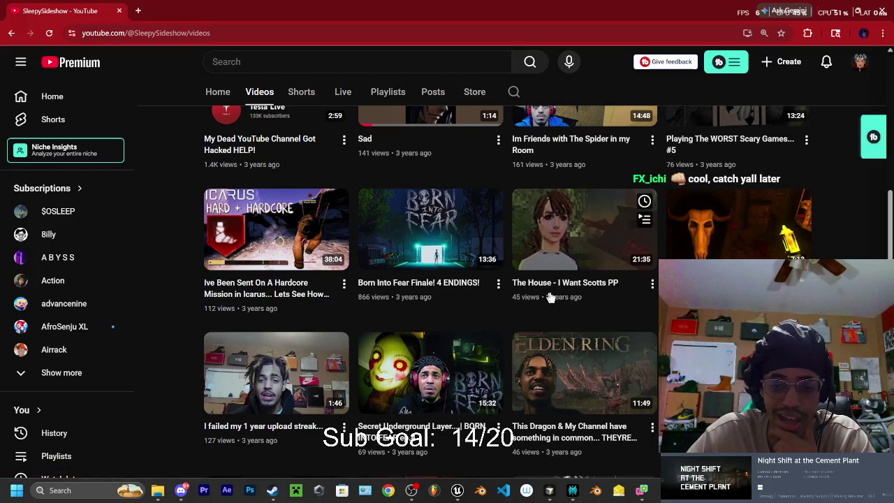
click(652, 283)
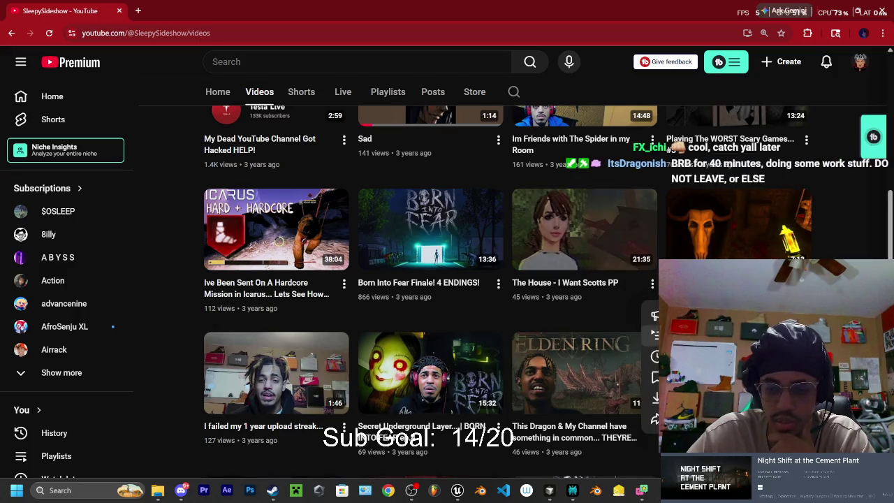
click(692, 334)
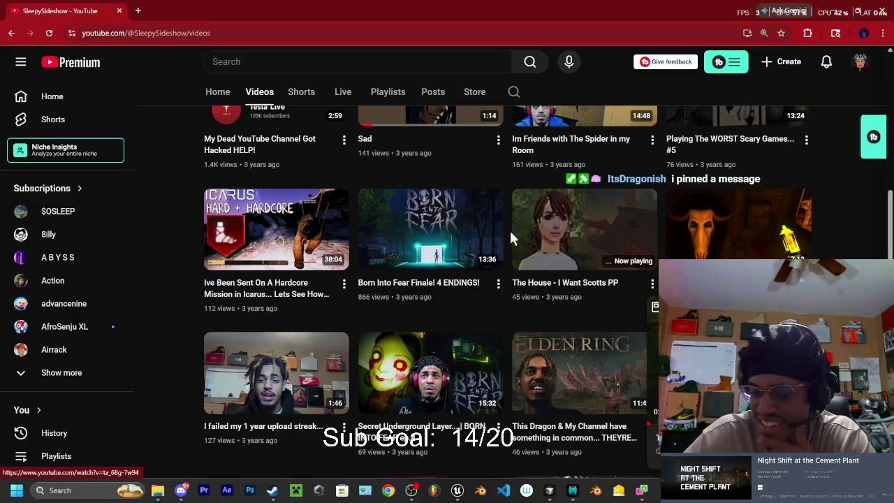
Scroll through the channel's Videos tab down to the older Eldin Ring and Pixel Gun 3D uploads
scroll(611, 189, down, 1)
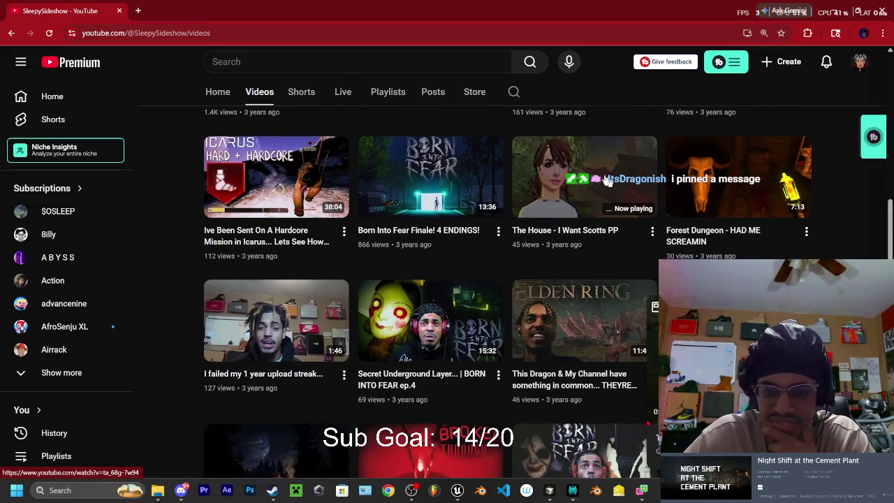
scroll(503, 235, up, 2)
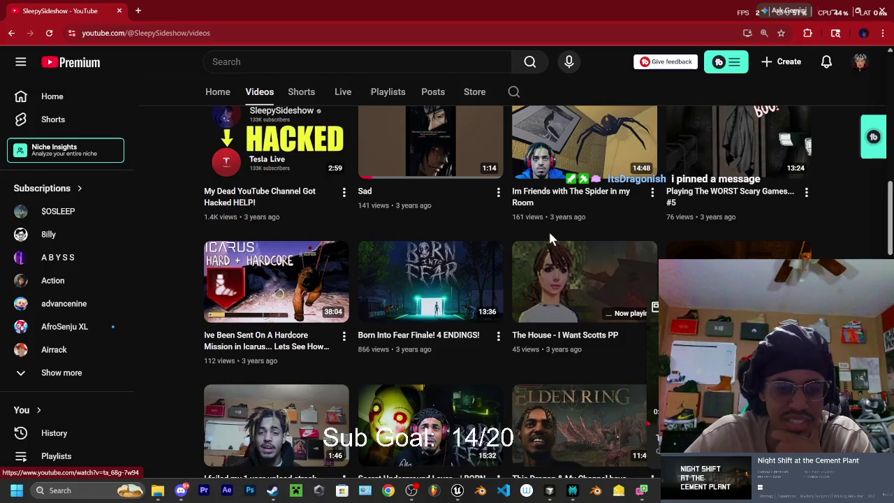
mouse_move(535, 220)
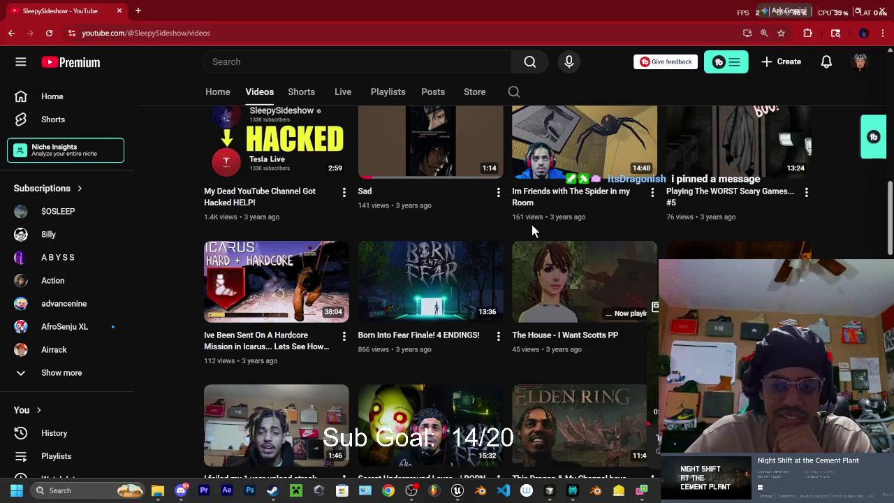
scroll(655, 229, up, 1)
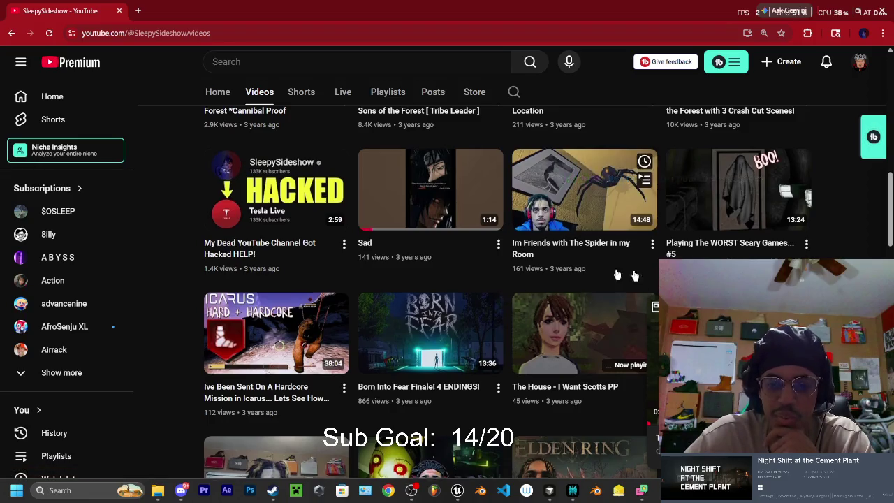
scroll(573, 269, down, 4)
scroll(509, 224, down, 1)
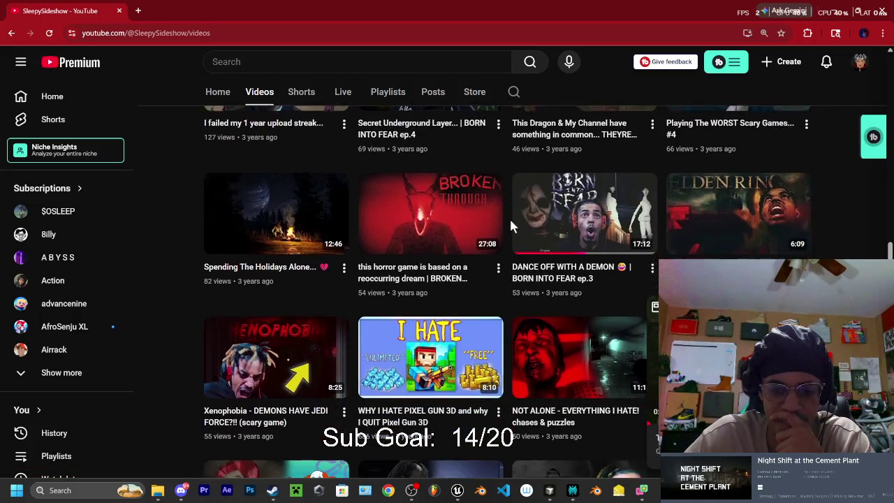
scroll(512, 244, down, 1)
scroll(511, 245, down, 1)
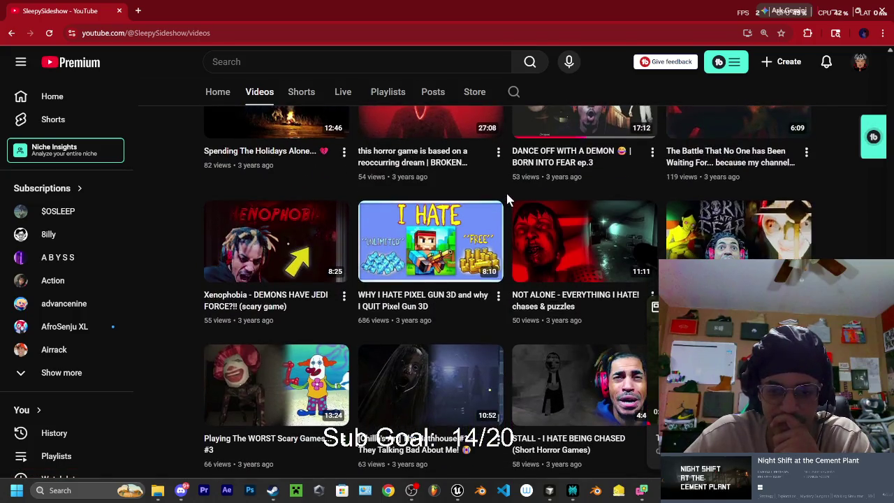
scroll(507, 196, down, 3)
scroll(507, 194, down, 4)
scroll(509, 194, down, 1)
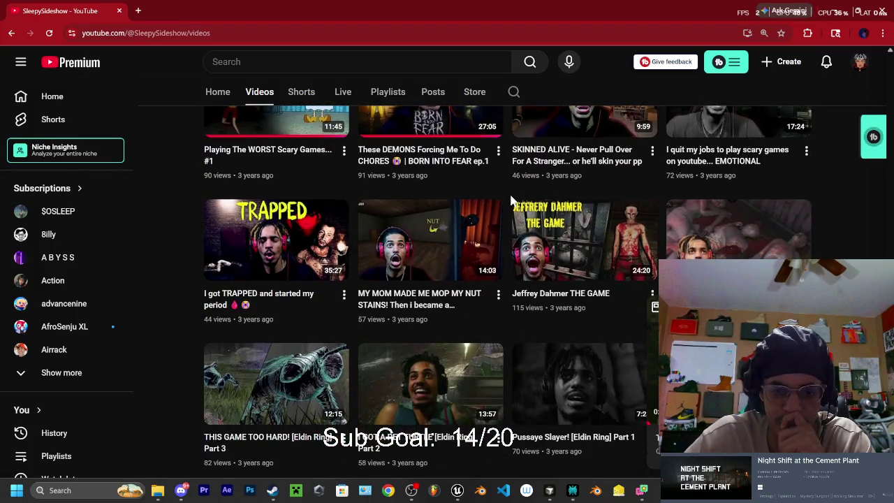
scroll(508, 196, down, 1)
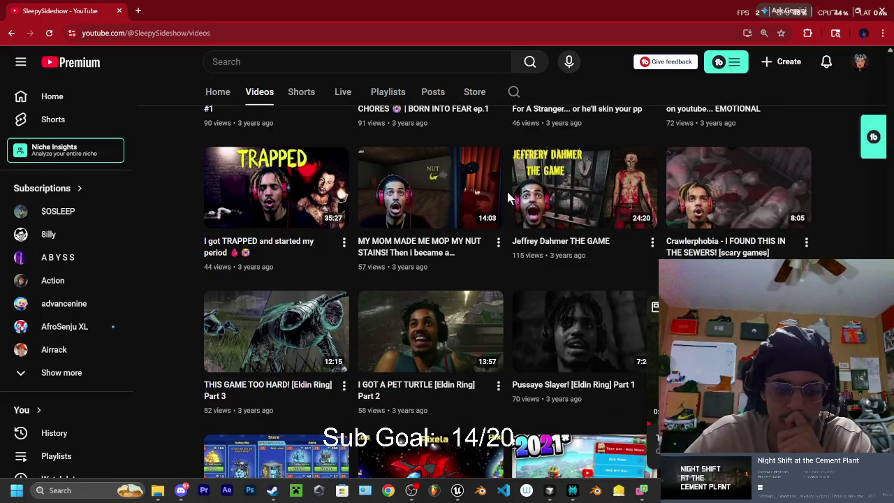
scroll(496, 170, down, 1)
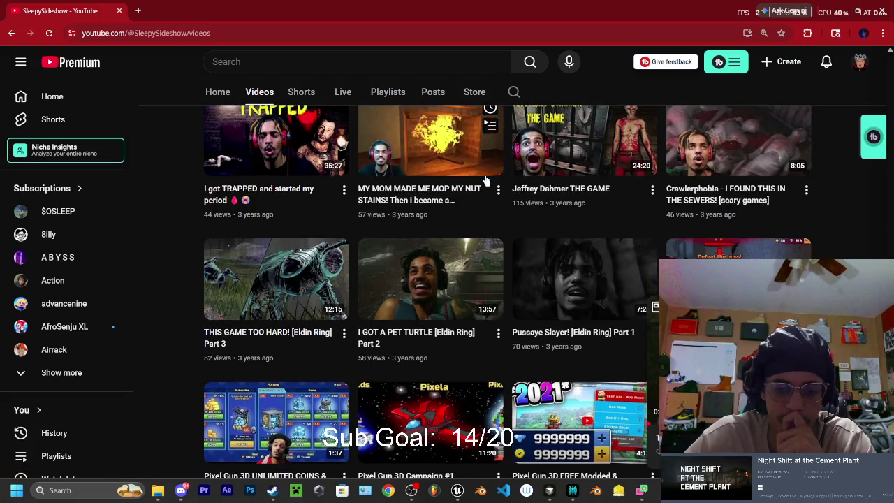
scroll(497, 166, down, 2)
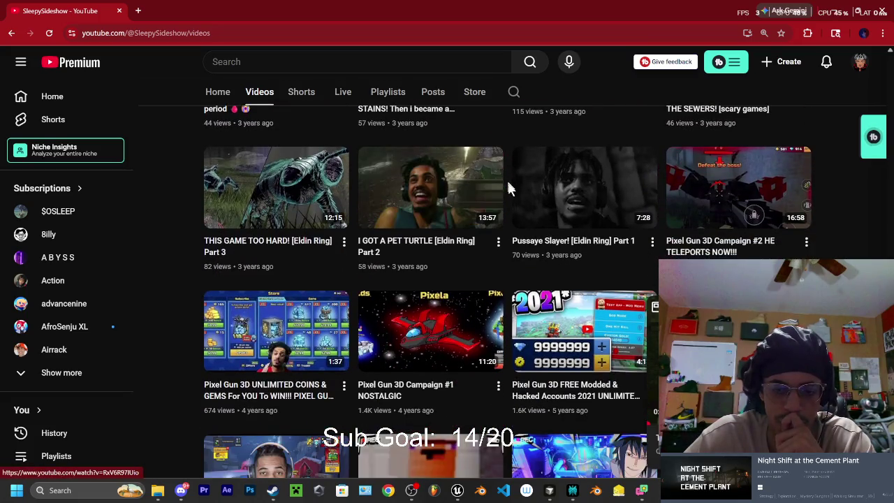
scroll(506, 178, down, 5)
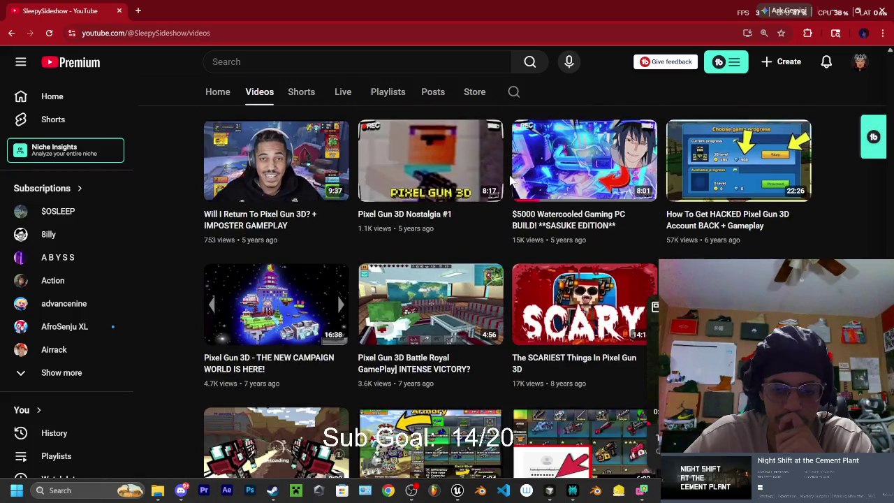
scroll(514, 188, up, 6)
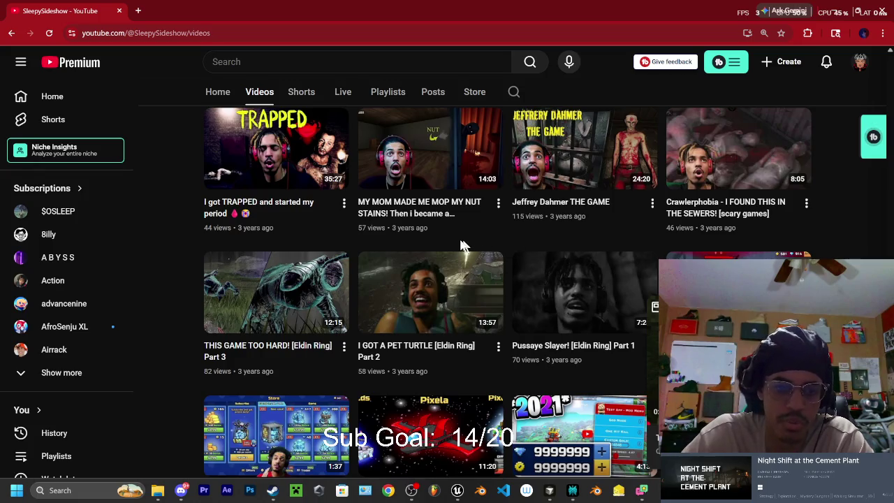
scroll(467, 246, up, 1)
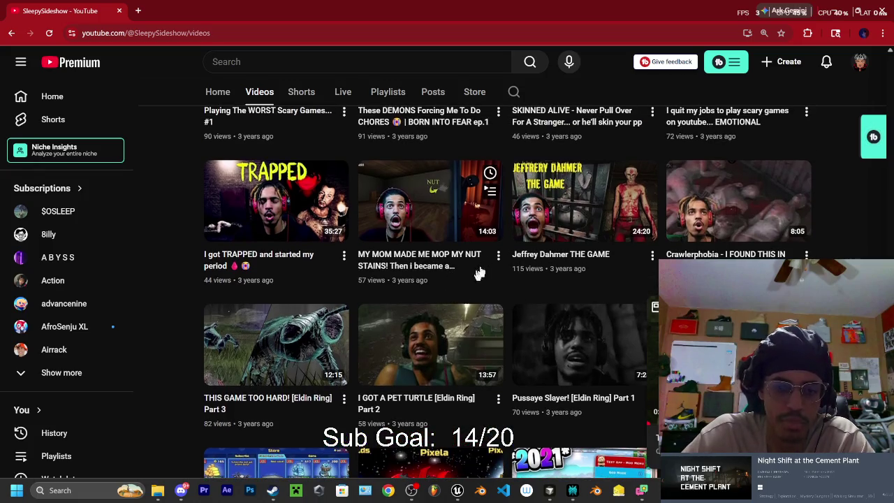
click(498, 256)
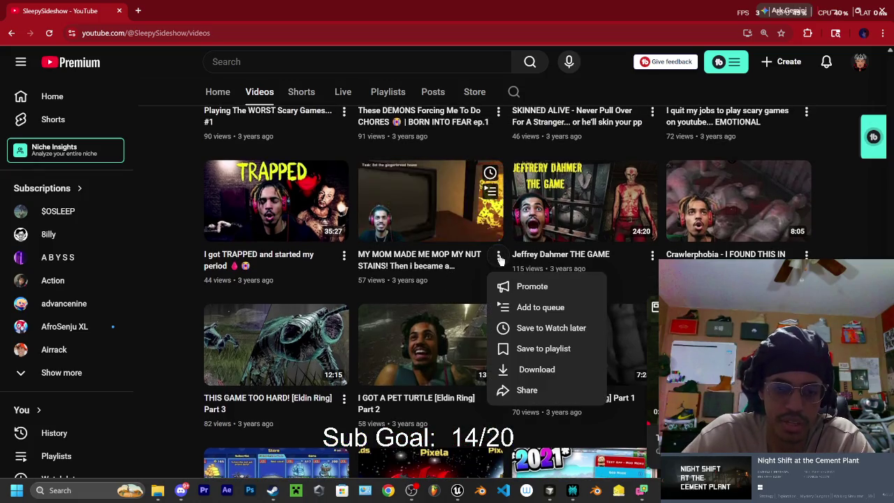
click(535, 316)
scroll(444, 289, up, 3)
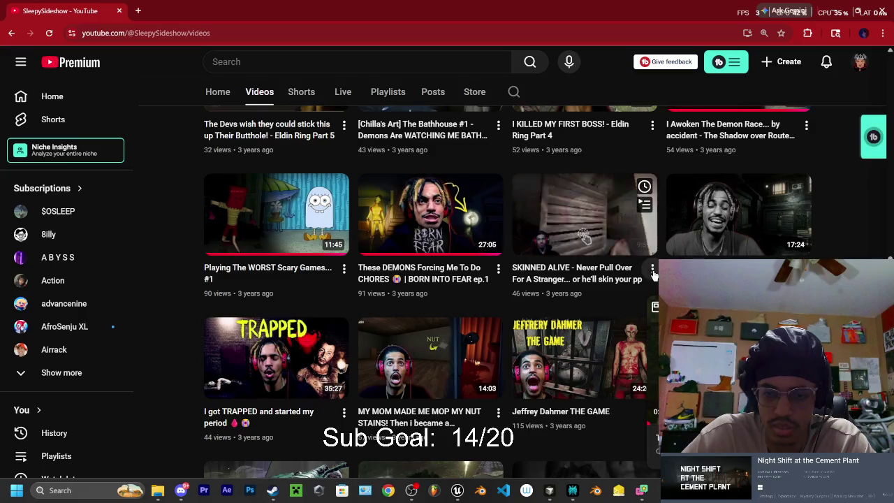
mouse_move(655, 302)
click(655, 320)
scroll(627, 256, up, 3)
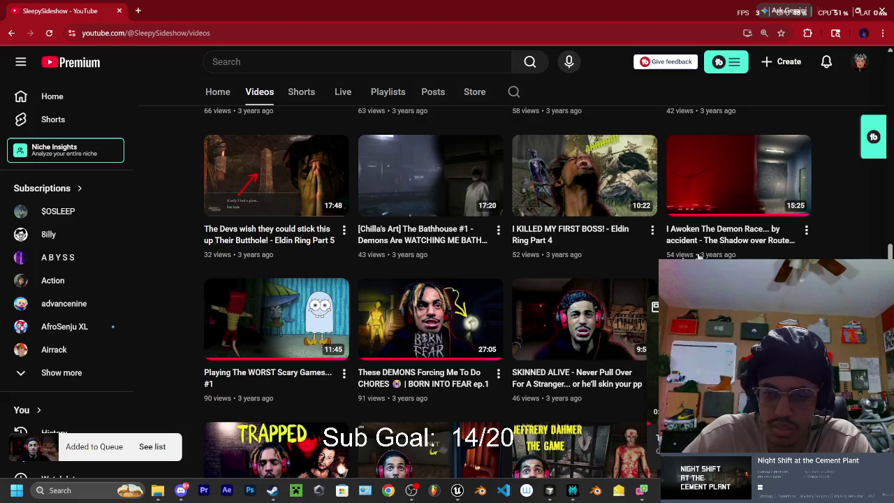
click(807, 234)
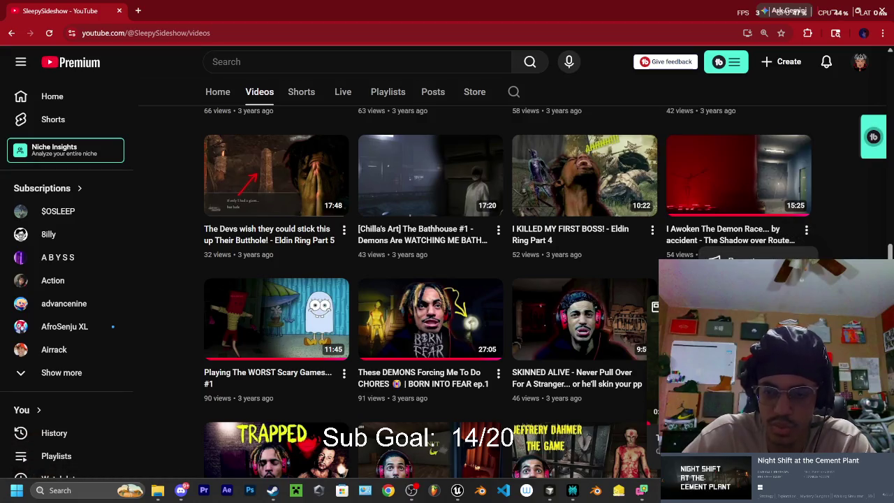
click(740, 261)
scroll(623, 242, down, 1)
scroll(622, 241, up, 2)
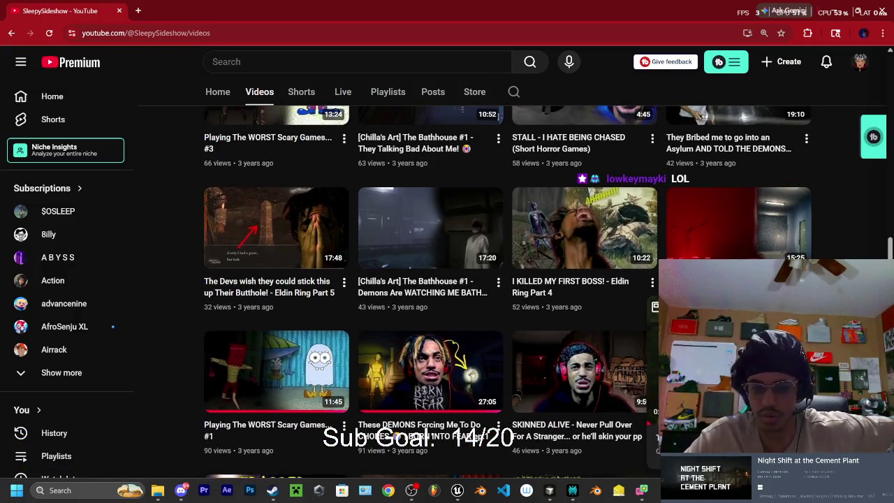
click(664, 419)
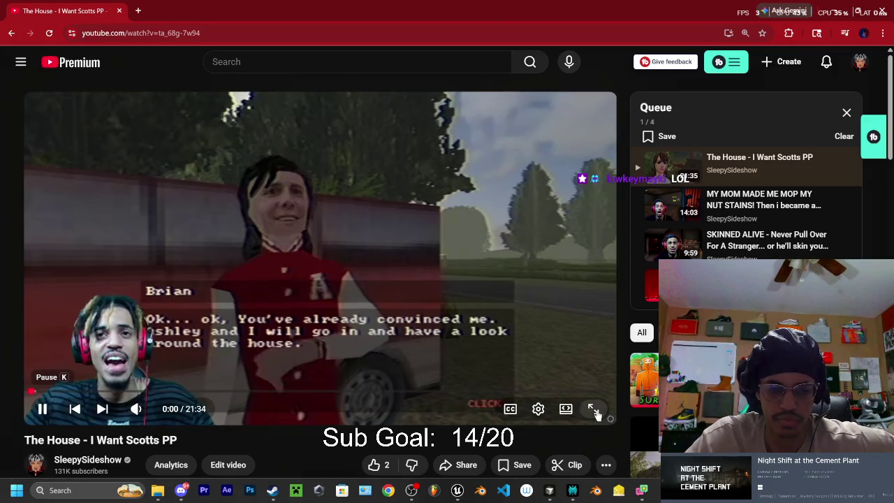
Switch 'The House - I Want Scotts PP' to full screen and resume playback at 0:21
click(593, 410)
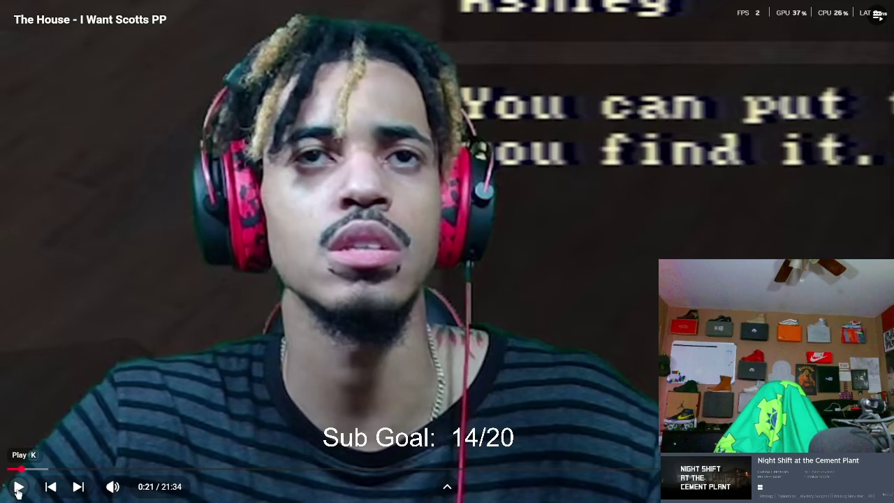
click(18, 489)
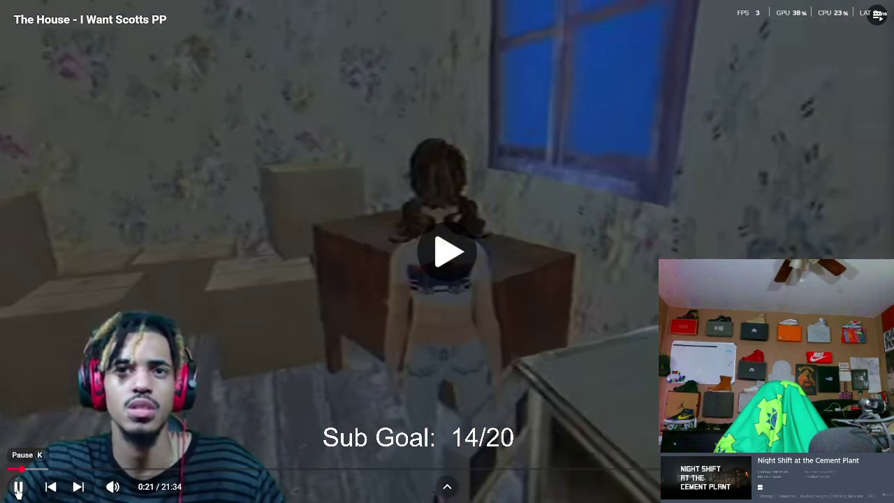